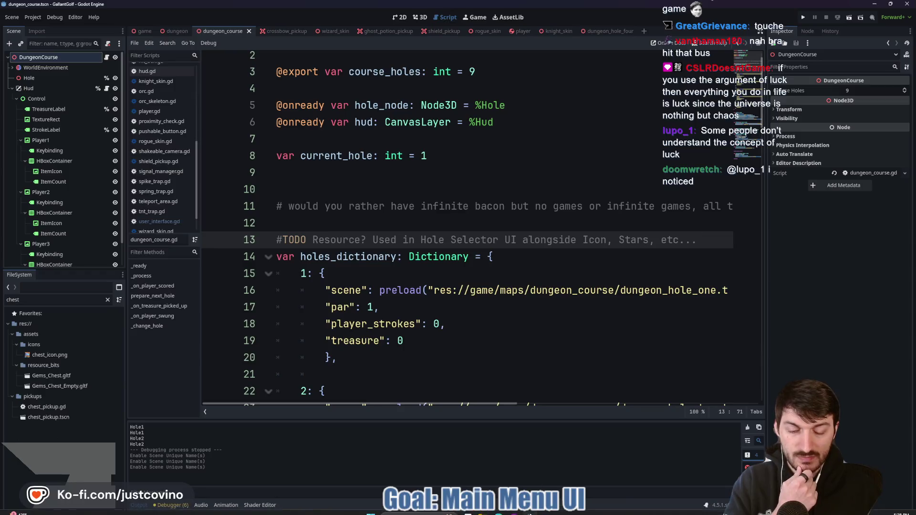
Step: Commit the four changed project files in GitHub Desktop with the summary 'UI stuff'
left_click(520, 512)
left_click(248, 353)
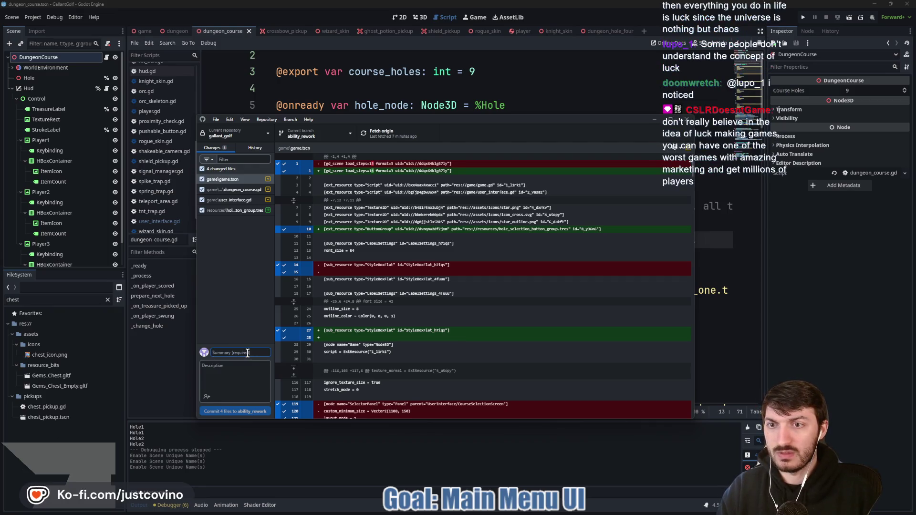
type("UI made")
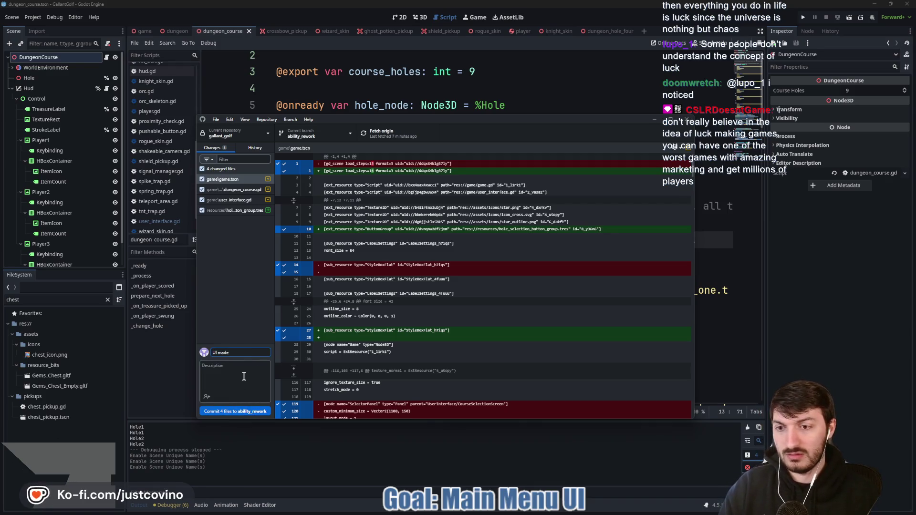
key("BackSpace")
key("BackSpace")
key("BackSpace")
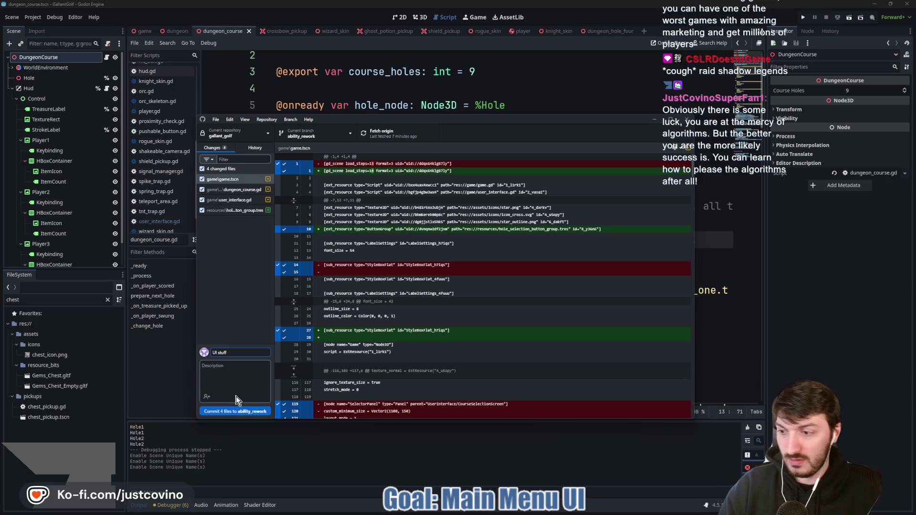
left_click(244, 411)
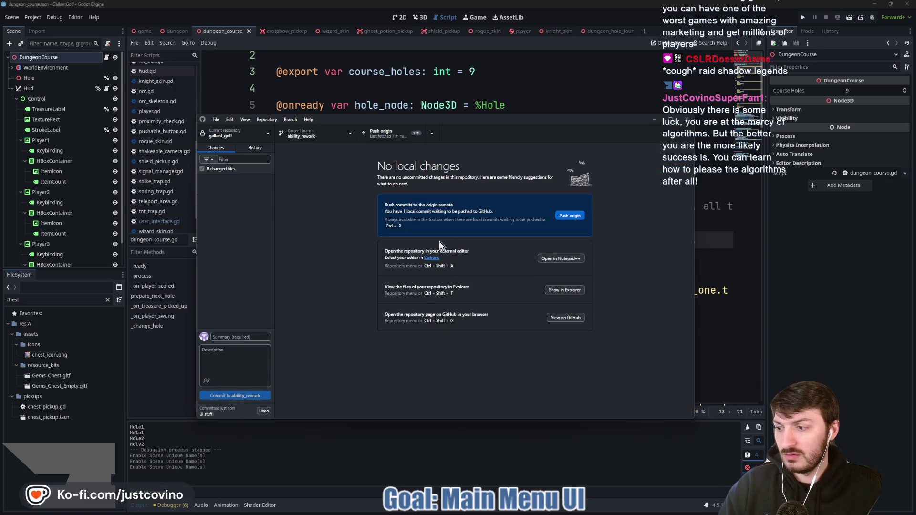
Step: Push the commit to origin and return to dungeon_course.gd in Godot, on empty line 12
left_click(573, 216)
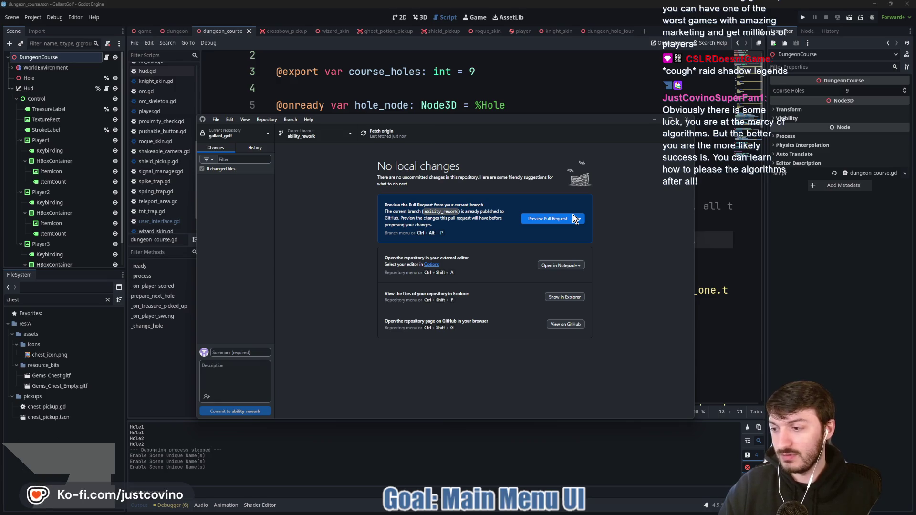
left_click(817, 281)
left_click(360, 224)
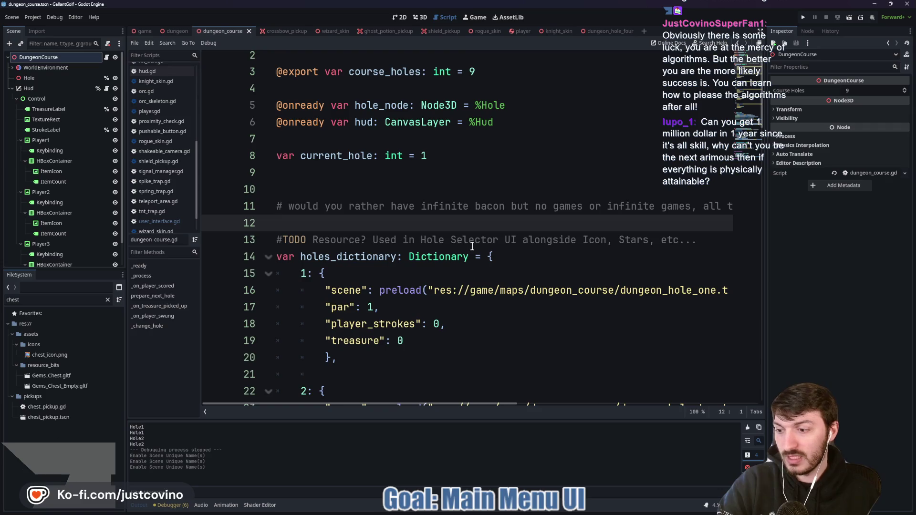
left_click(434, 187)
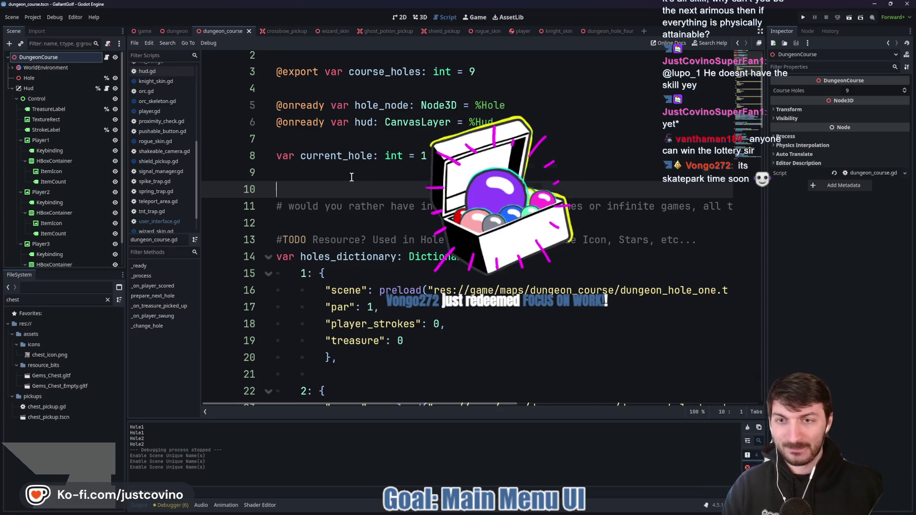
key("Up")
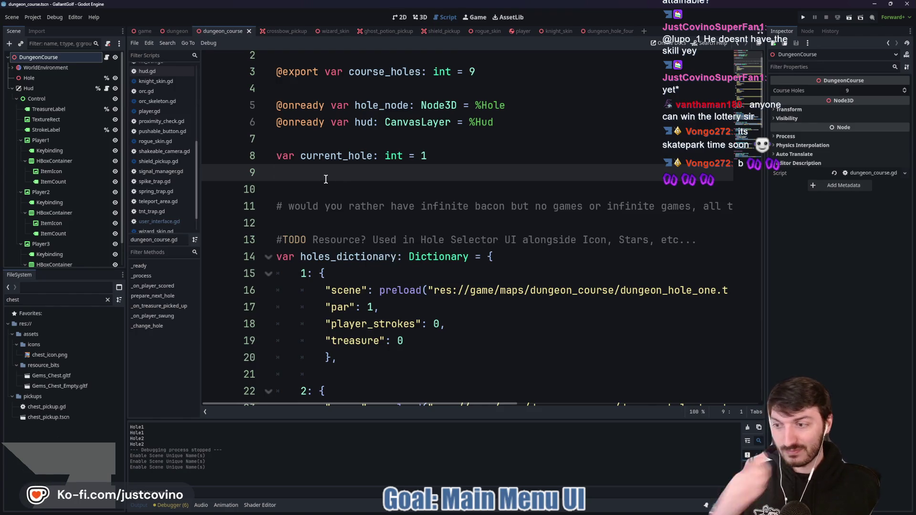
scroll(396, 210, "down", 3)
scroll(401, 212, "down", 2)
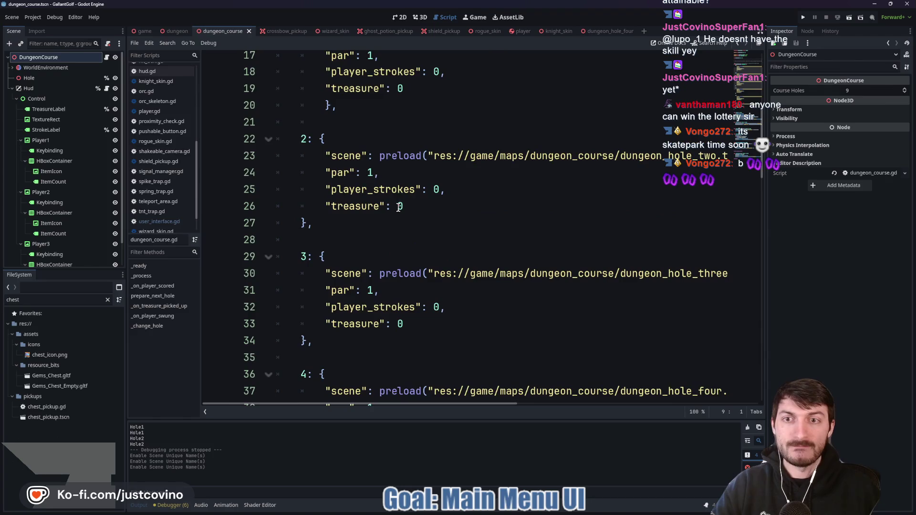
scroll(398, 209, "down", 3)
scroll(395, 203, "down", 2)
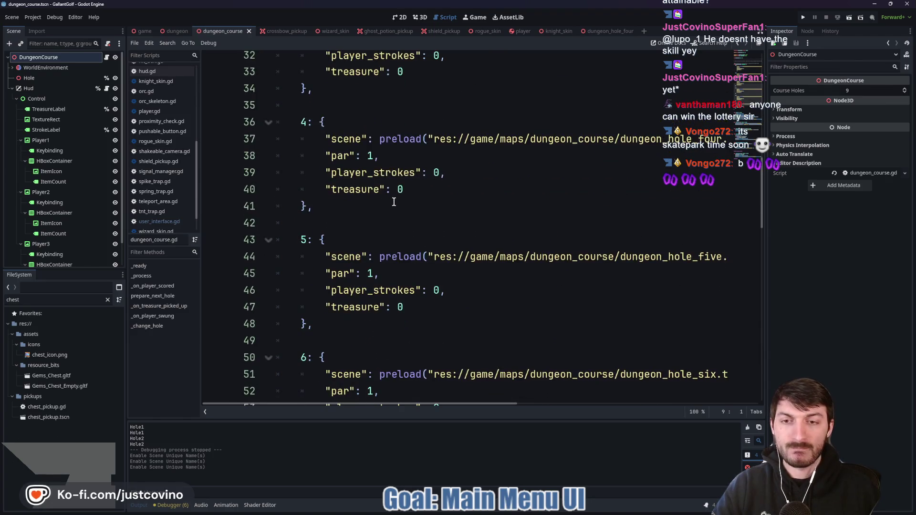
scroll(396, 203, "down", 1)
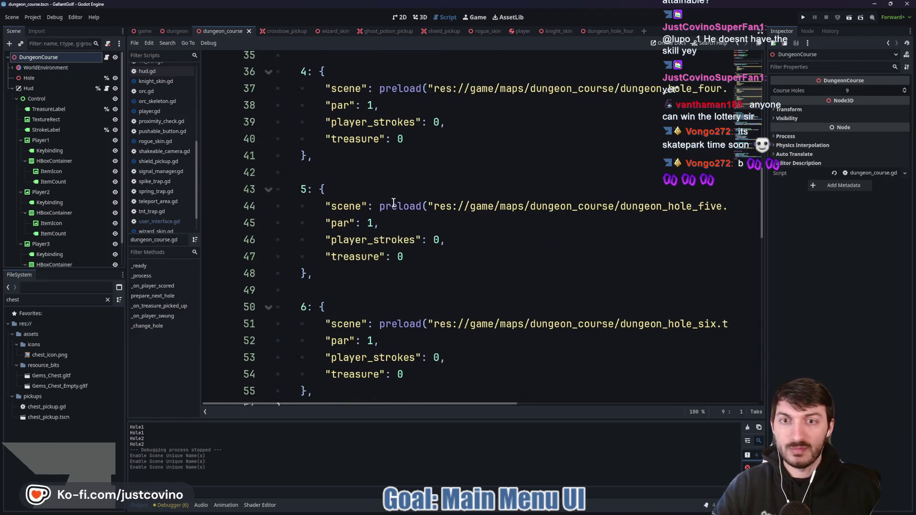
scroll(384, 174, "down", 2)
left_click(384, 174)
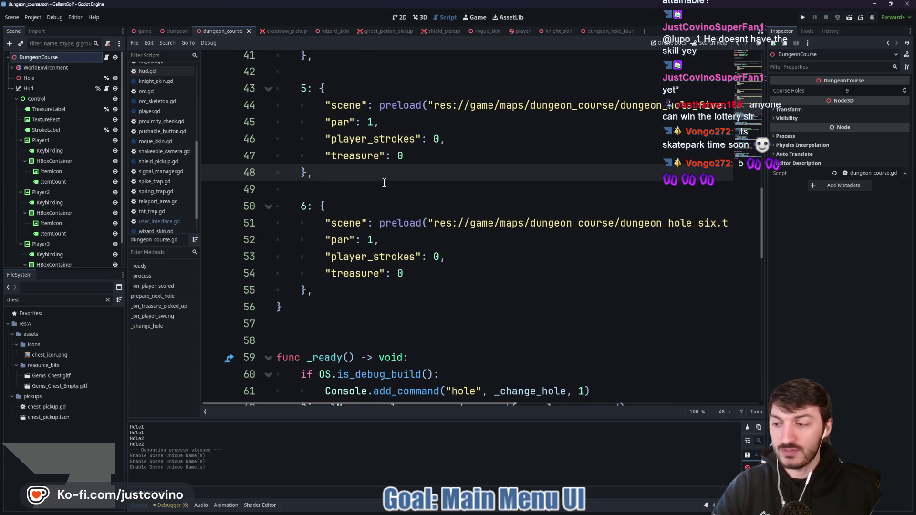
left_click(386, 184)
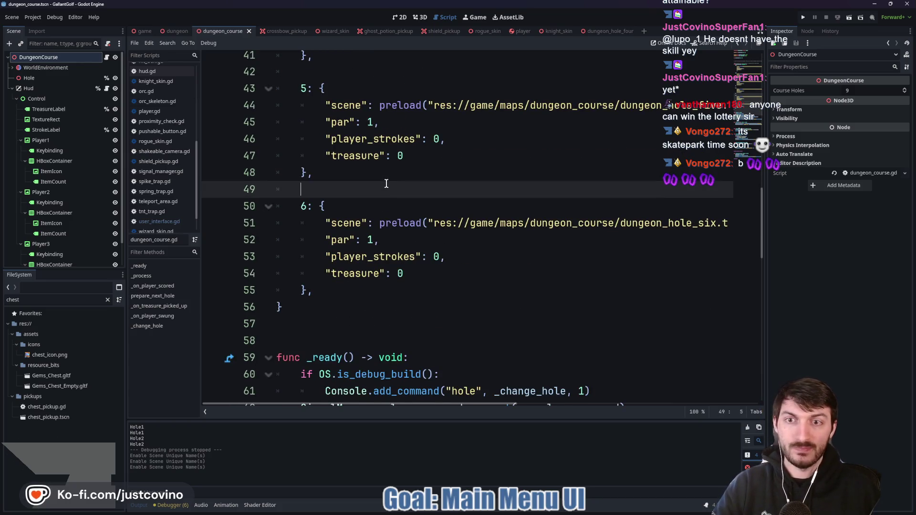
scroll(387, 184, "down", 1)
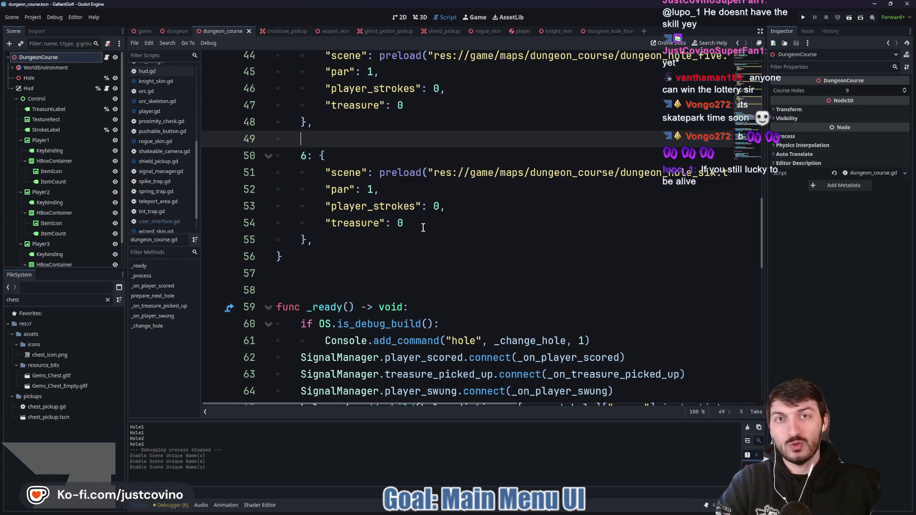
scroll(423, 228, "down", 3)
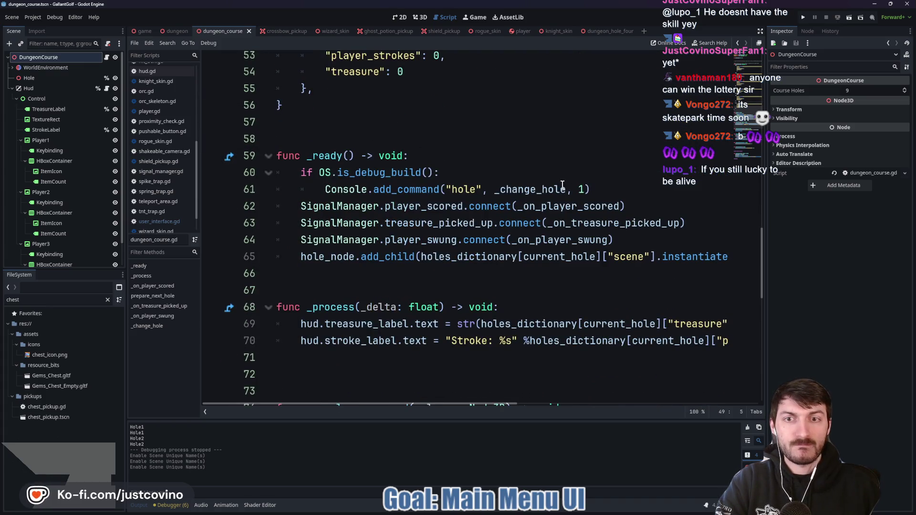
scroll(518, 188, "down", 3)
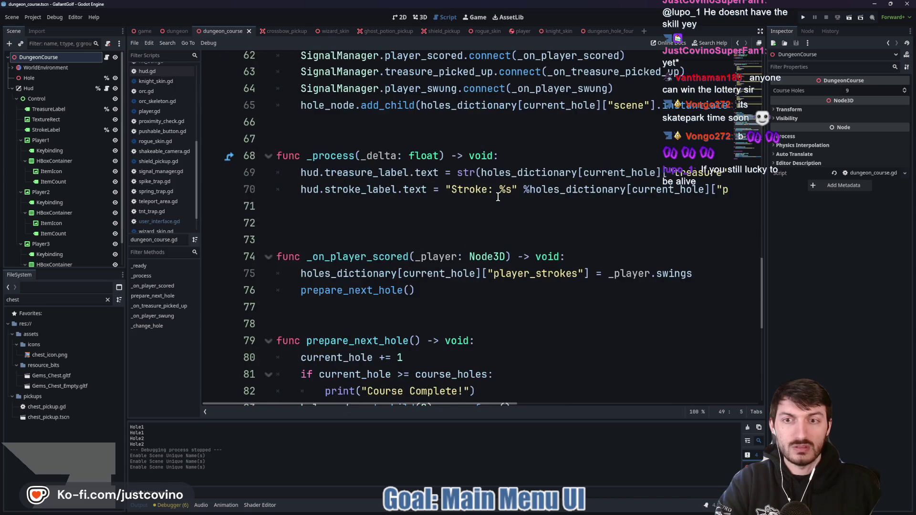
scroll(496, 199, "up", 2)
scroll(496, 198, "up", 18)
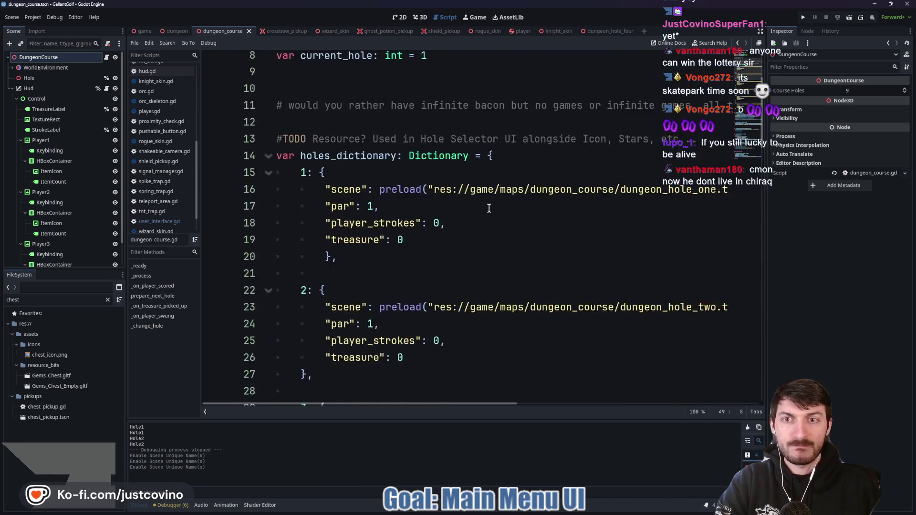
scroll(489, 208, "down", 4)
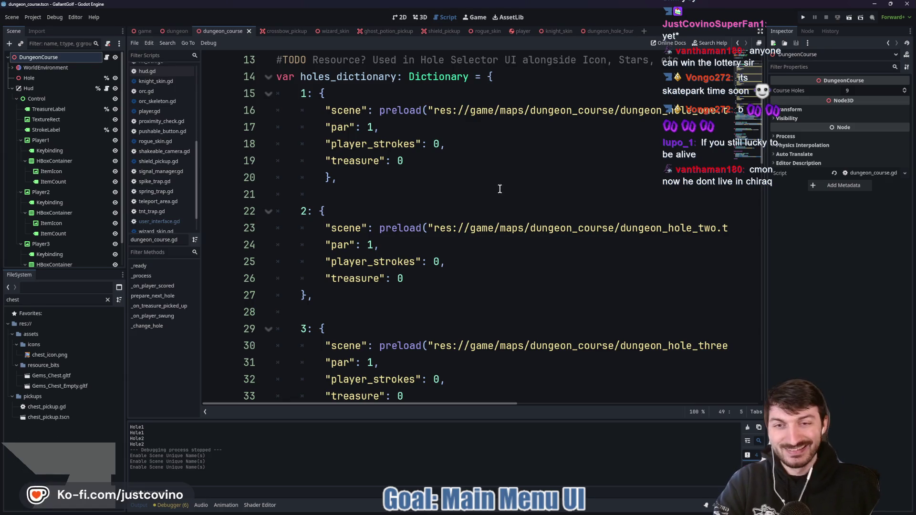
scroll(492, 168, "up", 1)
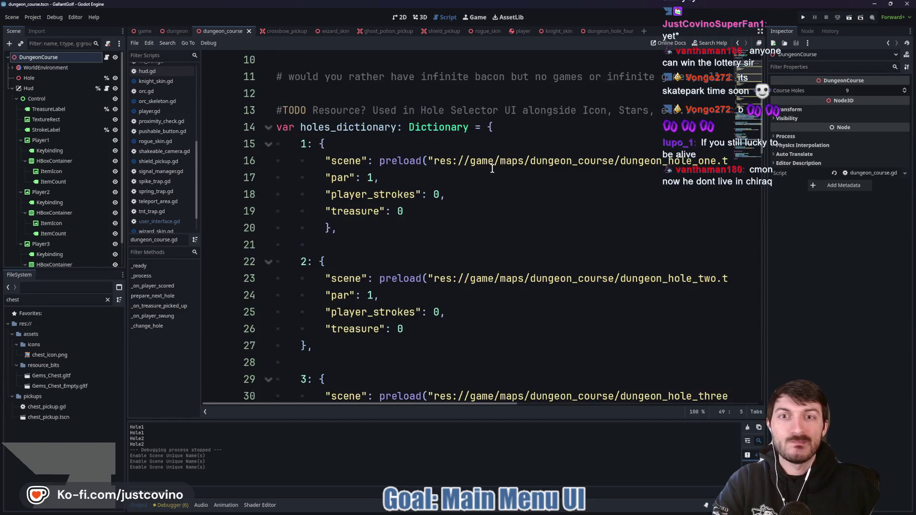
left_click(506, 128)
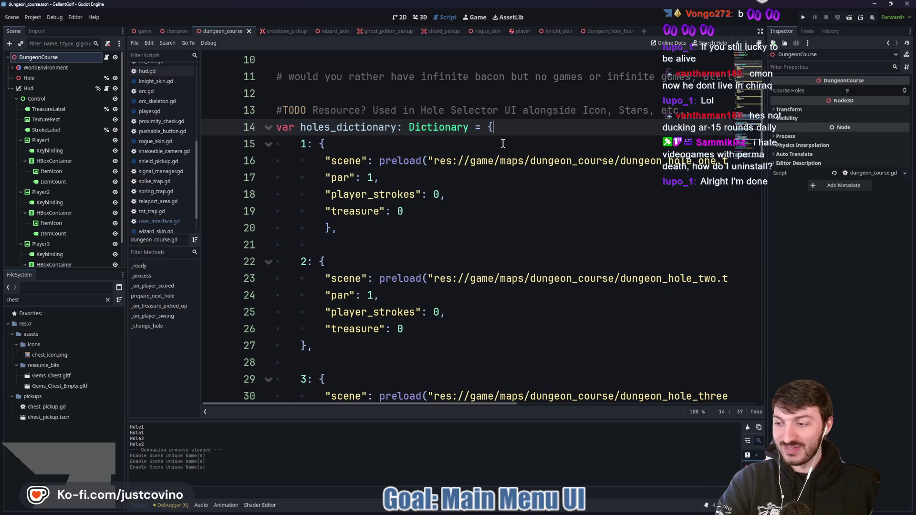
left_click(518, 142)
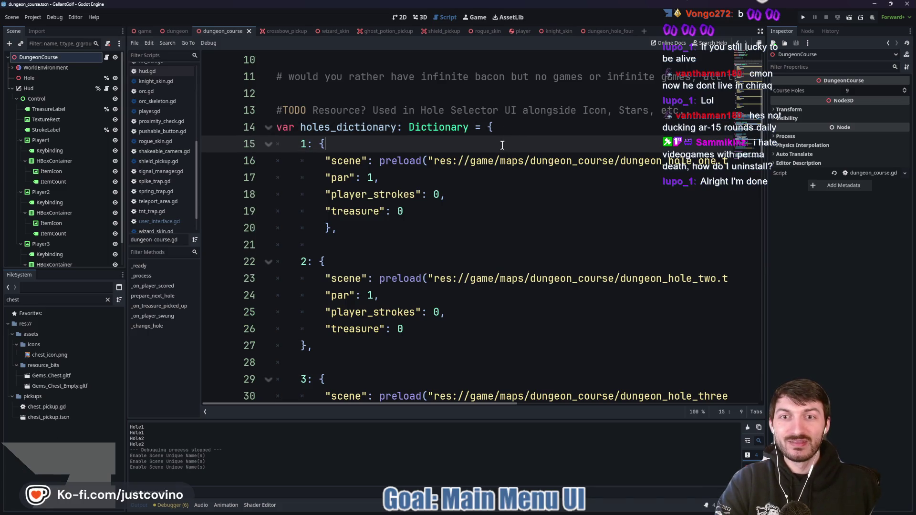
scroll(502, 145, "up", 1)
left_click(673, 160)
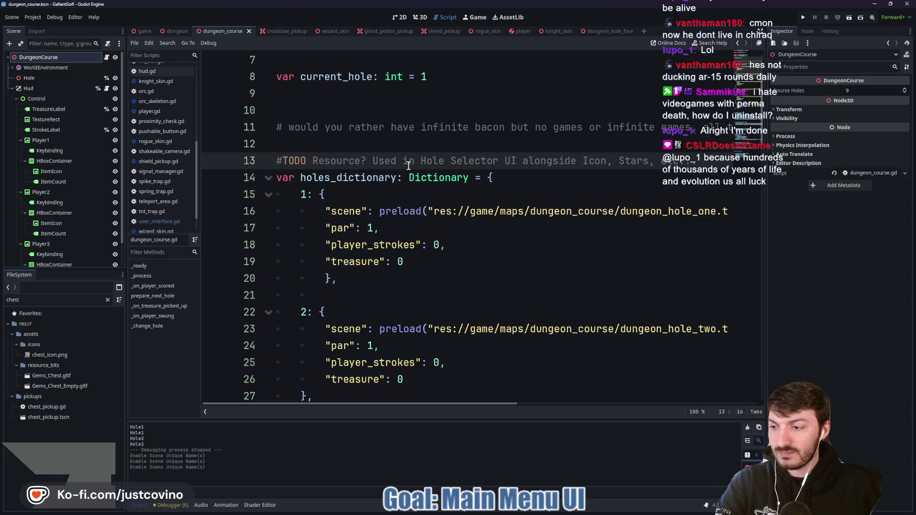
scroll(404, 165, "down", 5)
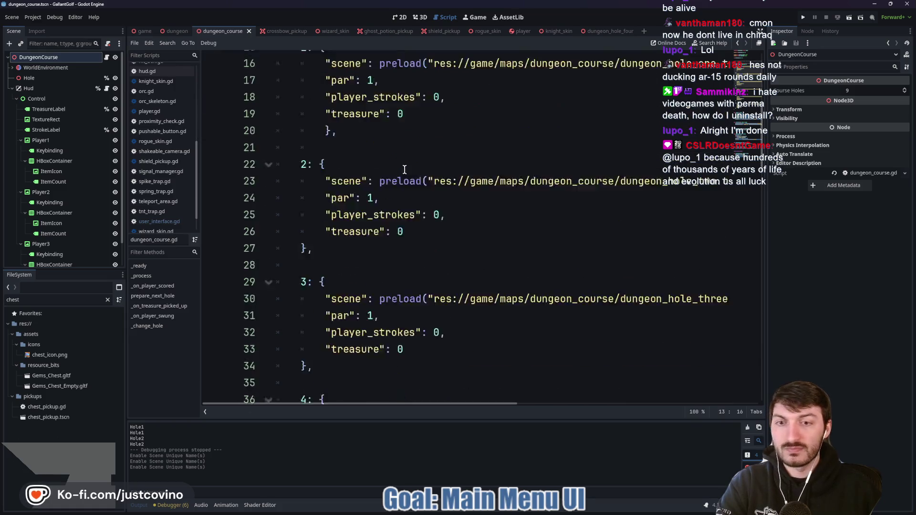
scroll(412, 171, "down", 2)
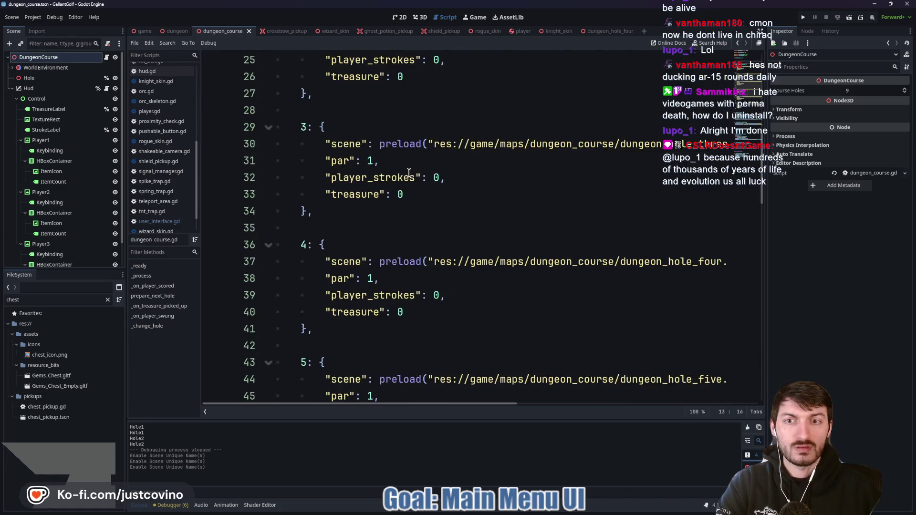
scroll(415, 170, "down", 3)
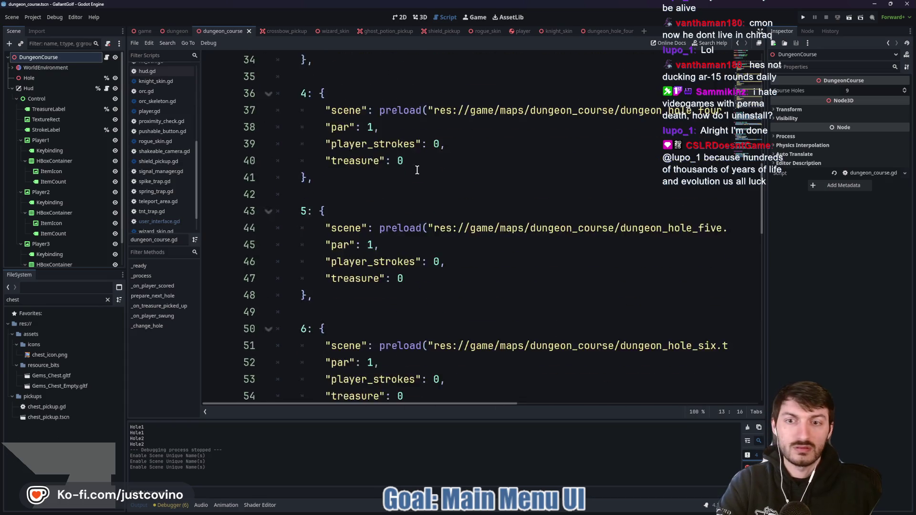
scroll(414, 162, "down", 1)
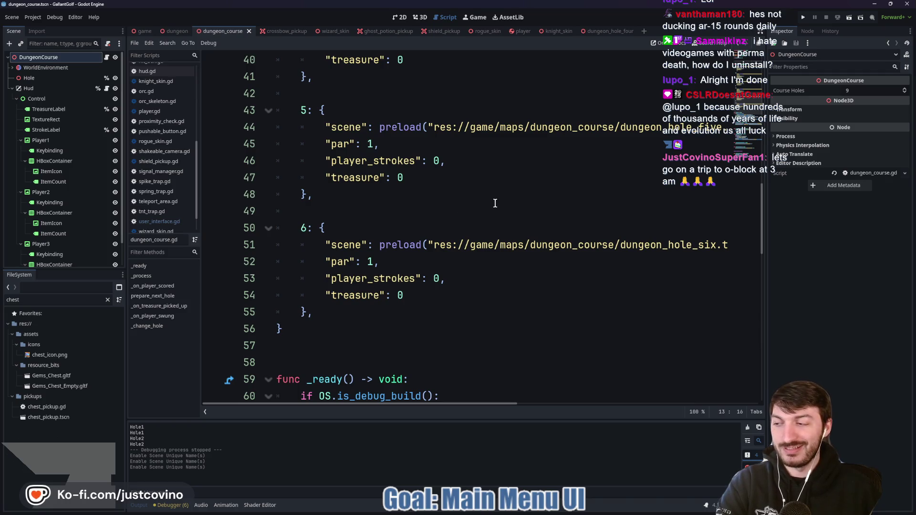
scroll(495, 202, "down", 1)
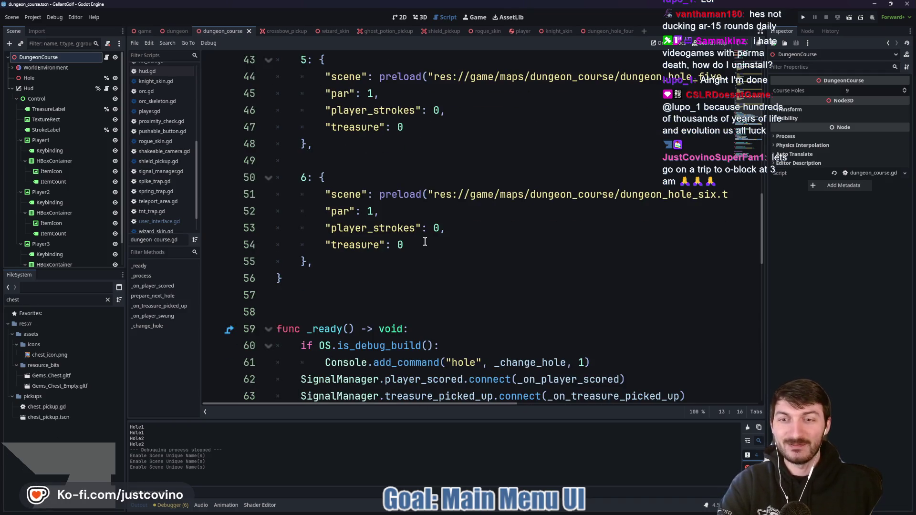
scroll(425, 231, "down", 2)
scroll(424, 230, "down", 2)
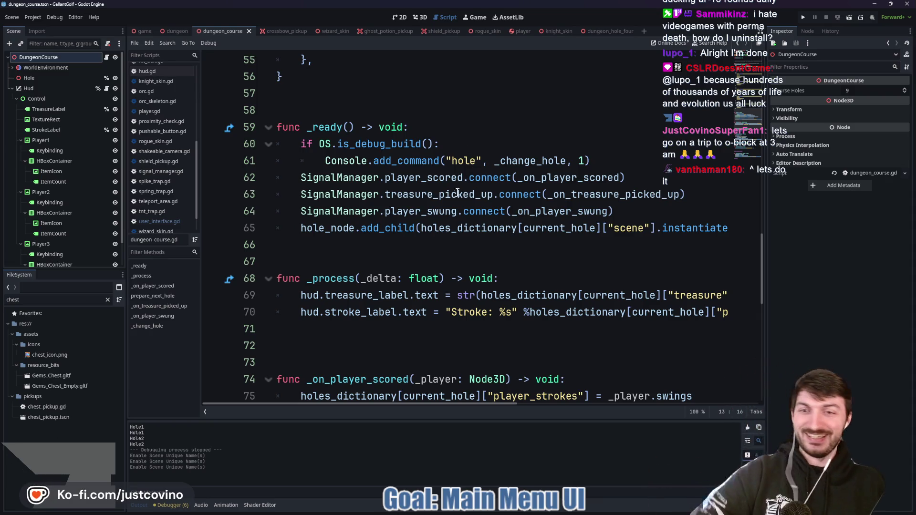
Step: Delete the extra blank line after the _process function
scroll(413, 258, "down", 1)
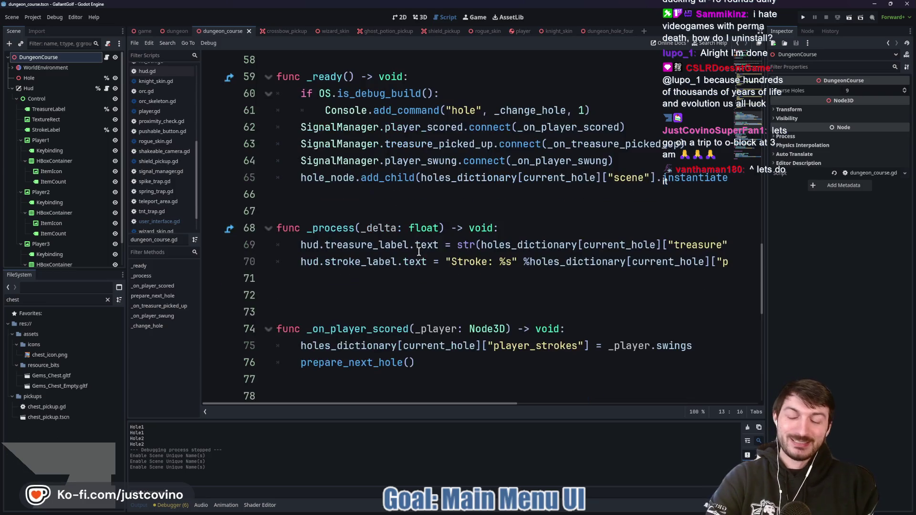
left_click(357, 290)
key("BackSpace")
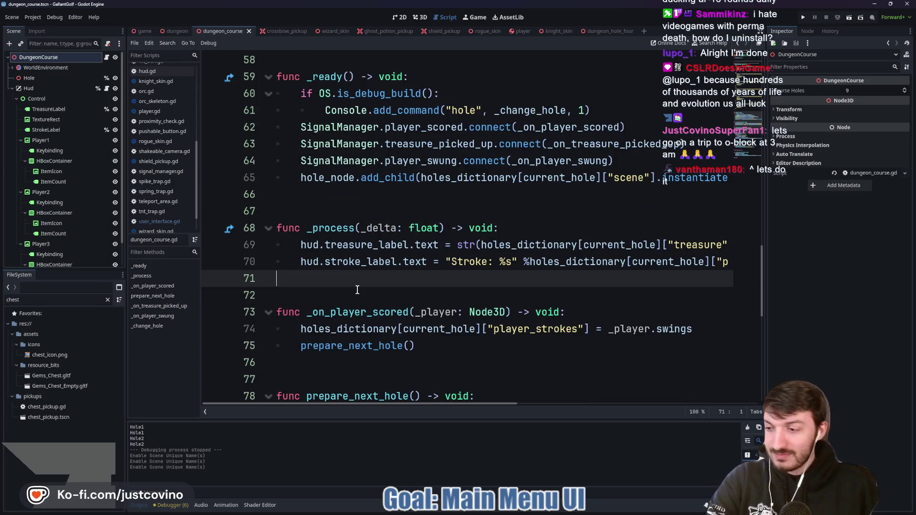
scroll(382, 275, "down", 3)
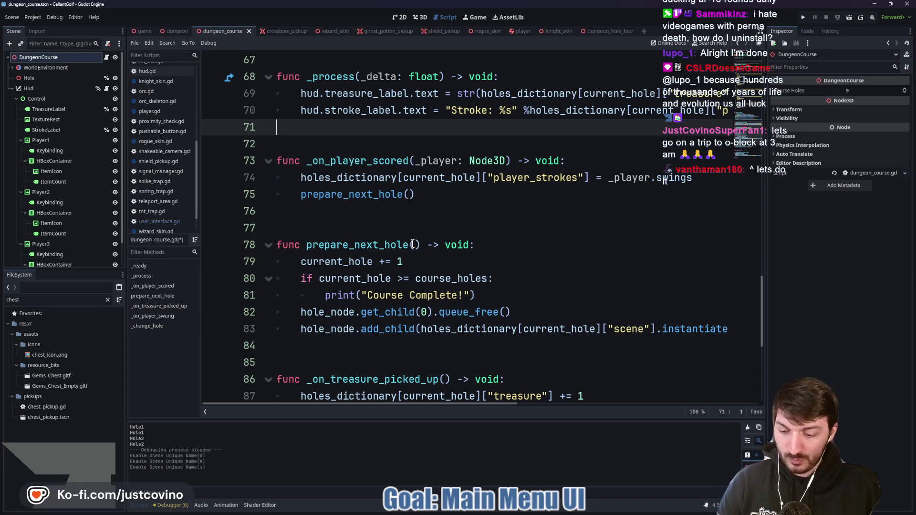
scroll(422, 212, "down", 3)
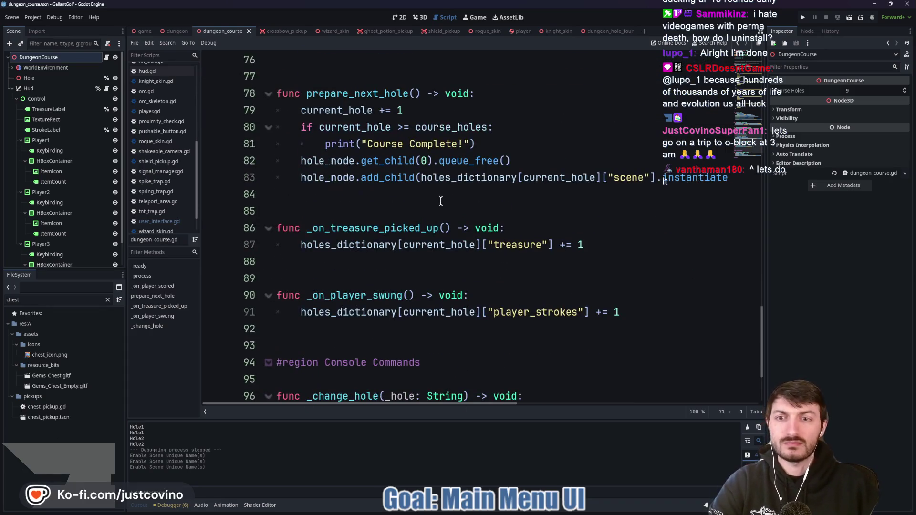
scroll(441, 201, "down", 3)
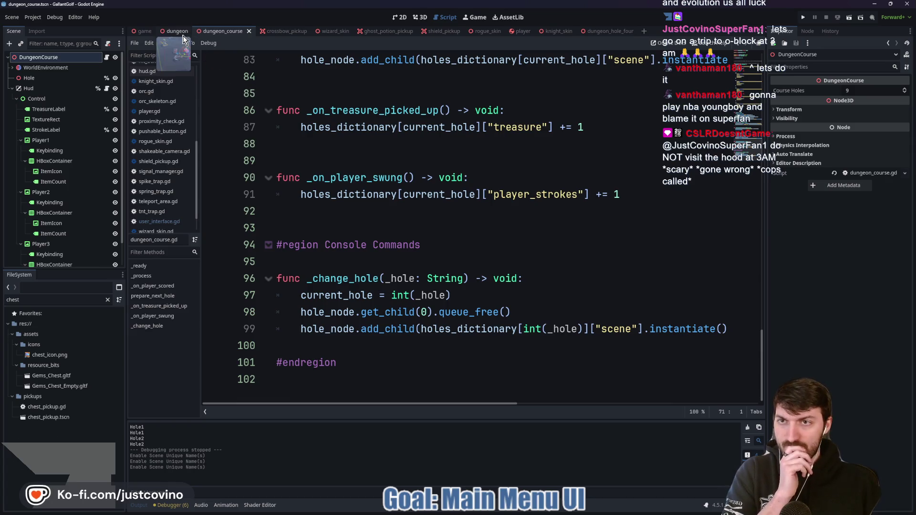
Step: Clear the chest filter from the FileSystem dock and switch to the game scene
scroll(362, 208, "up", 15)
scroll(370, 211, "up", 10)
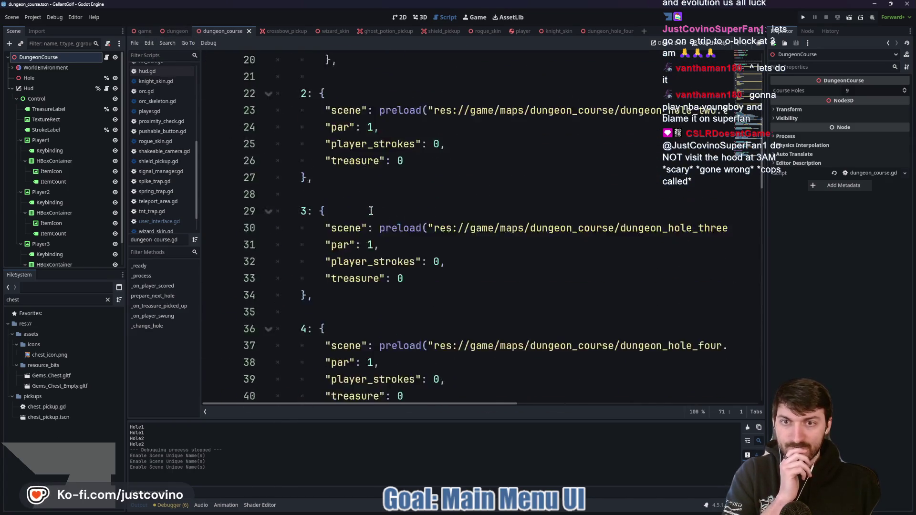
left_click(107, 299)
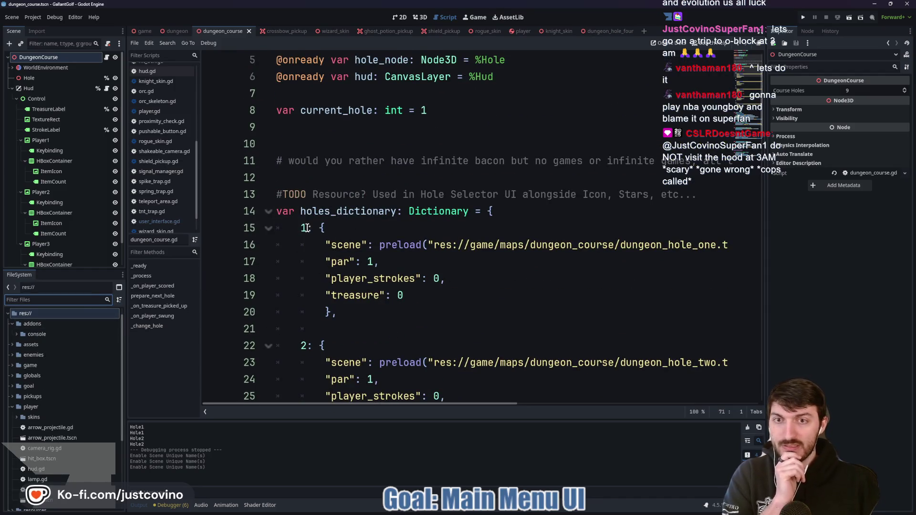
left_click(142, 31)
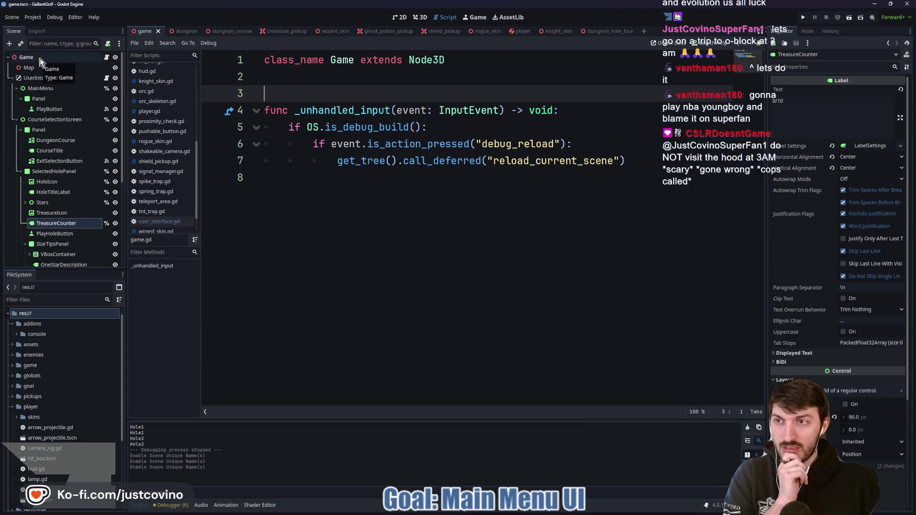
Step: Select the root Game node and review game.gd, ending with the caret on empty line 3
left_click(77, 60)
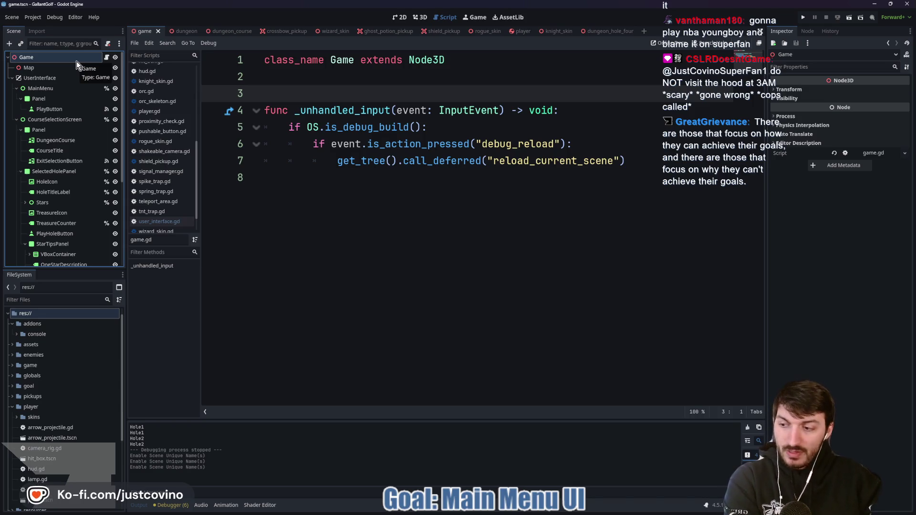
left_click(373, 189)
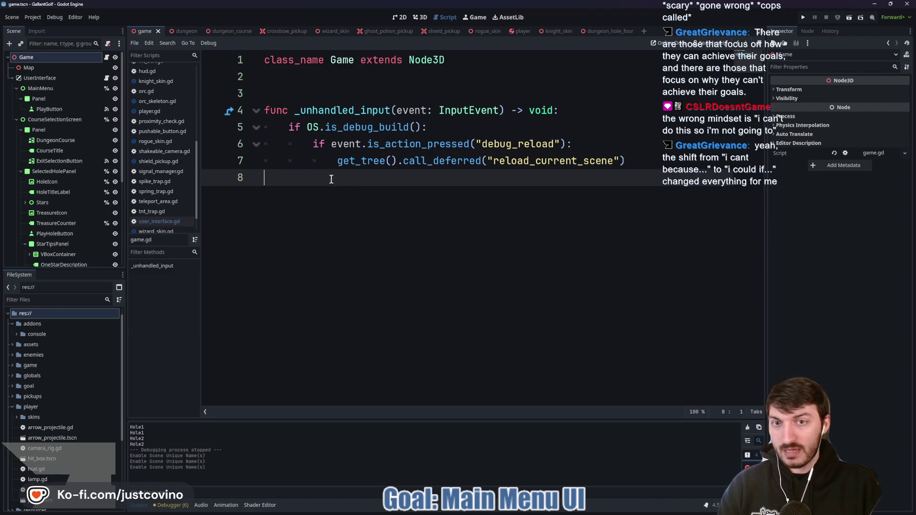
left_click(286, 90)
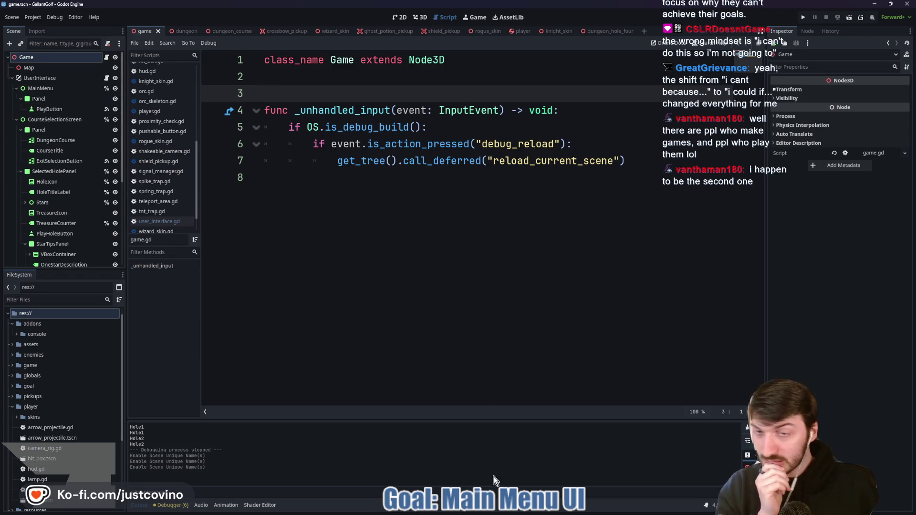
Step: In a new browser tab, go to the Godot documentation site
mouse_move(469, 512)
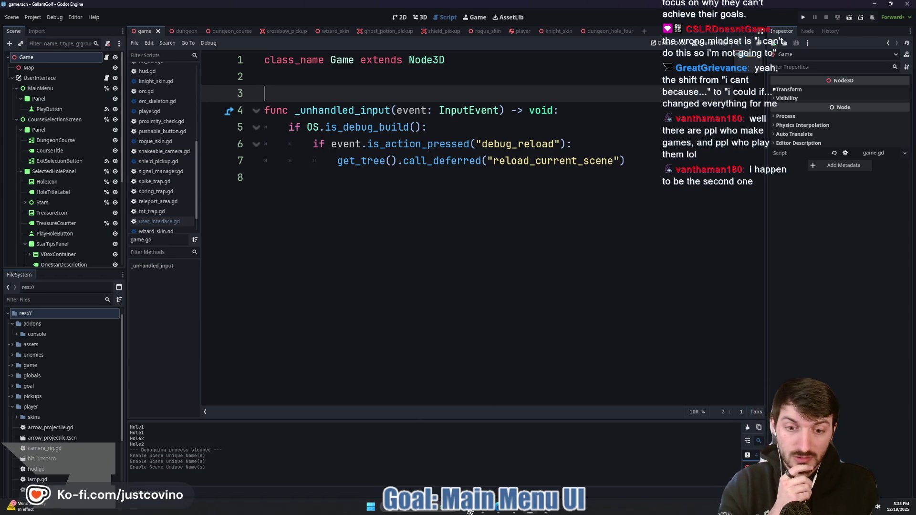
left_click(498, 507)
left_click(404, 62)
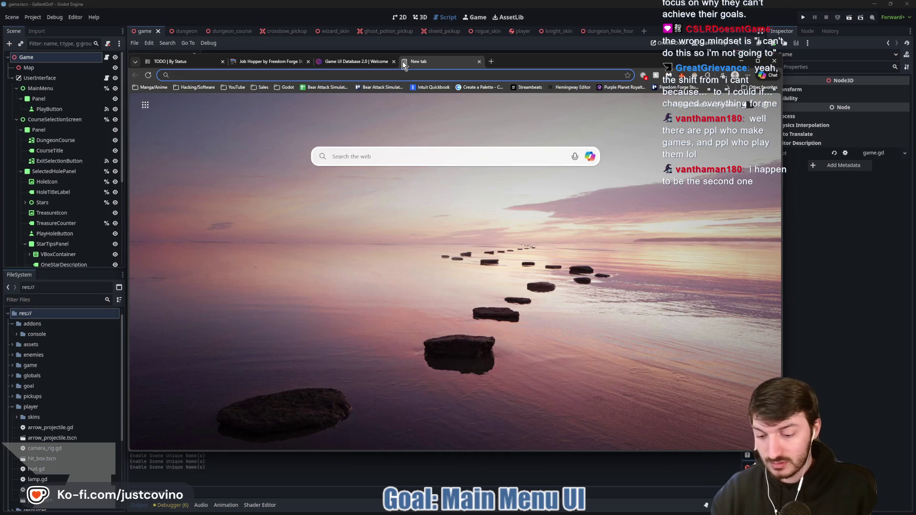
type("godot docu")
key("Return")
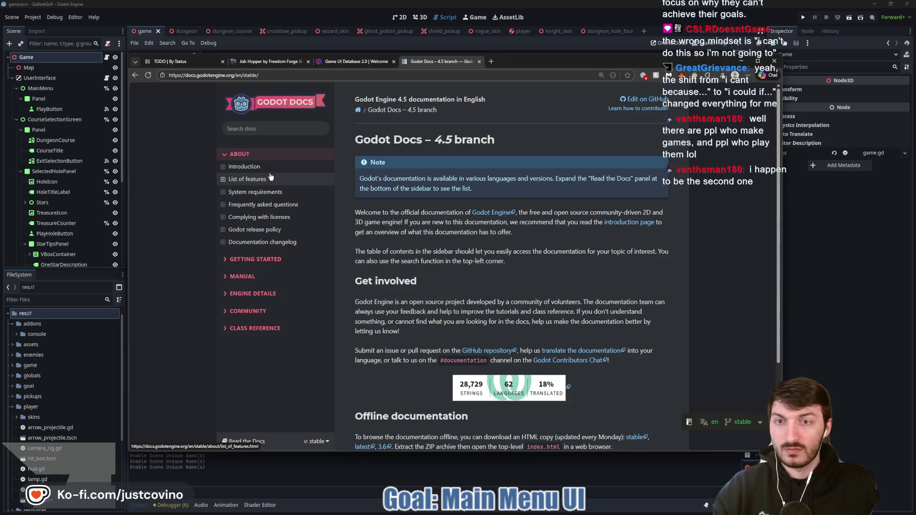
Step: Search the Godot docs for 'resource'
left_click(257, 128)
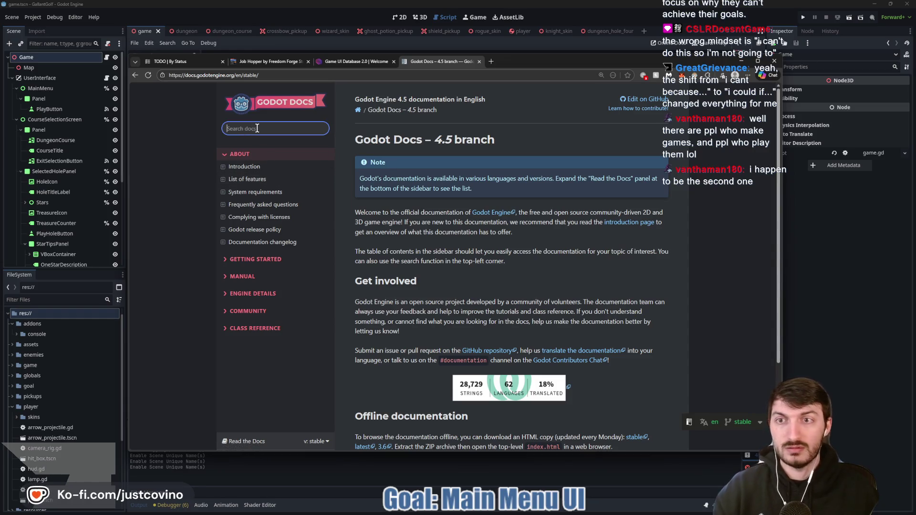
type("resource")
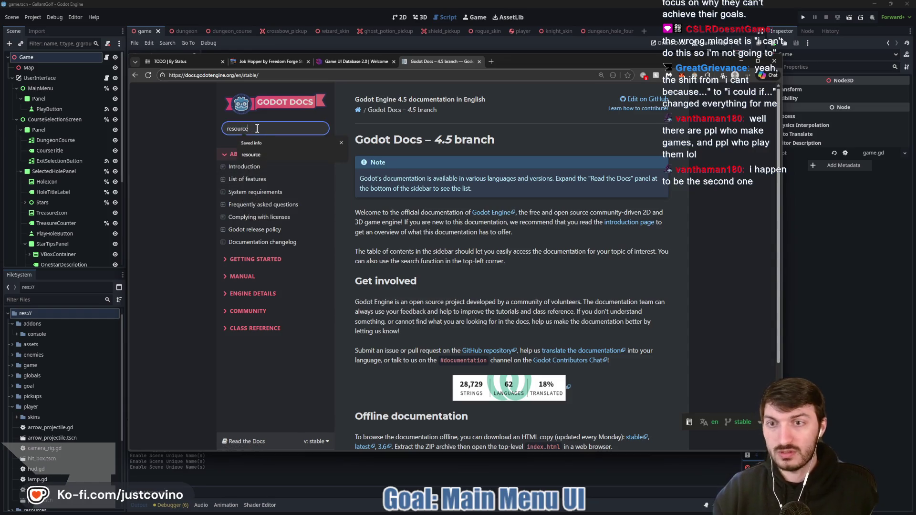
key("Return")
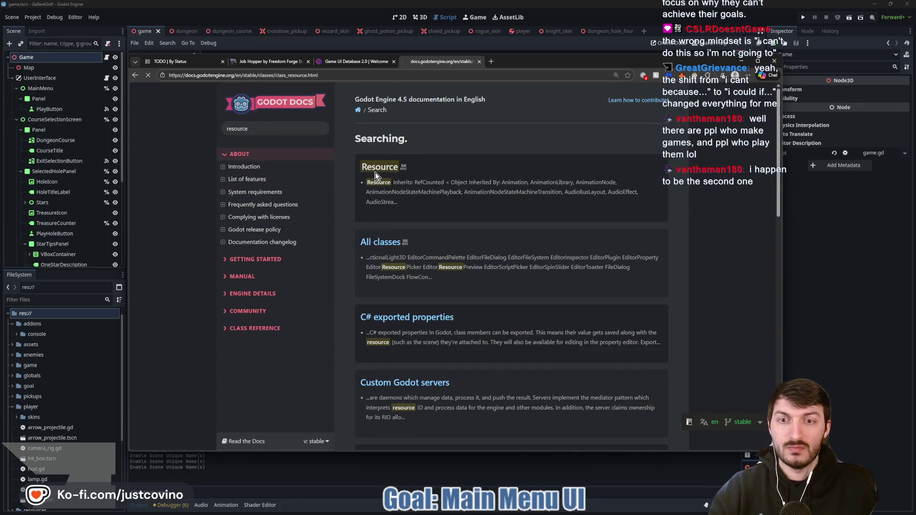
Step: Open the Resource class reference and scroll down to emit_changed and generate_scene_unique_id
left_click(377, 167)
scroll(580, 175, "down", 5)
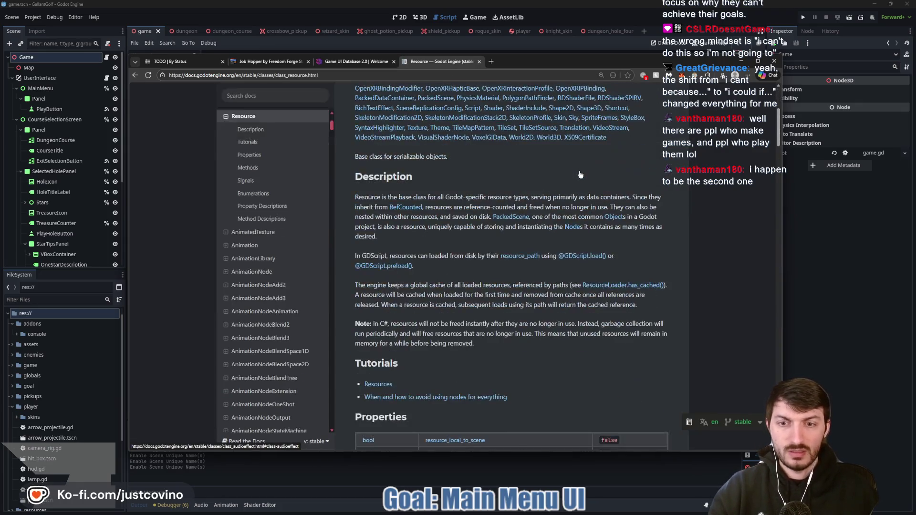
scroll(580, 175, "down", 5)
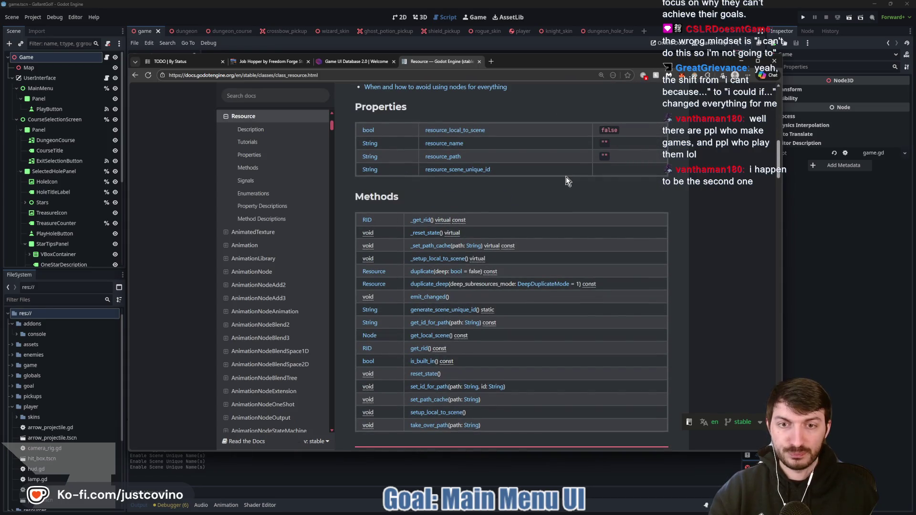
scroll(566, 178, "down", 3)
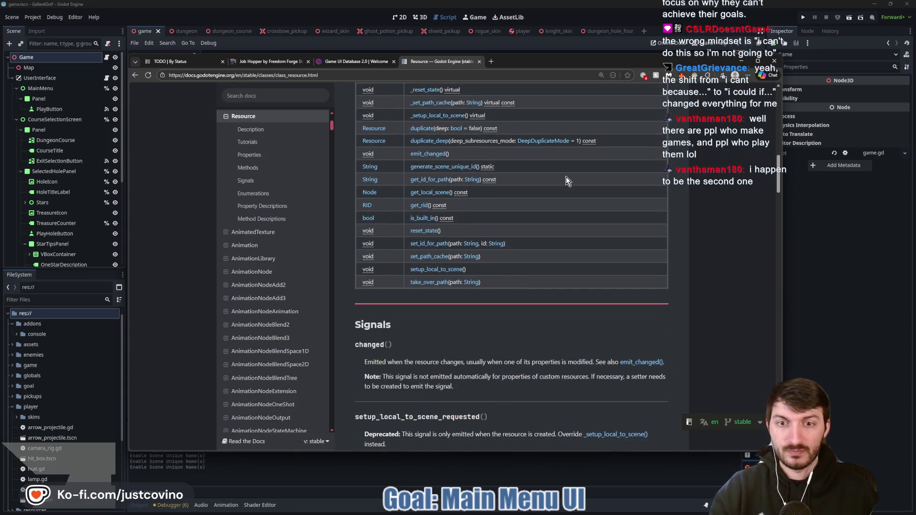
scroll(566, 178, "down", 4)
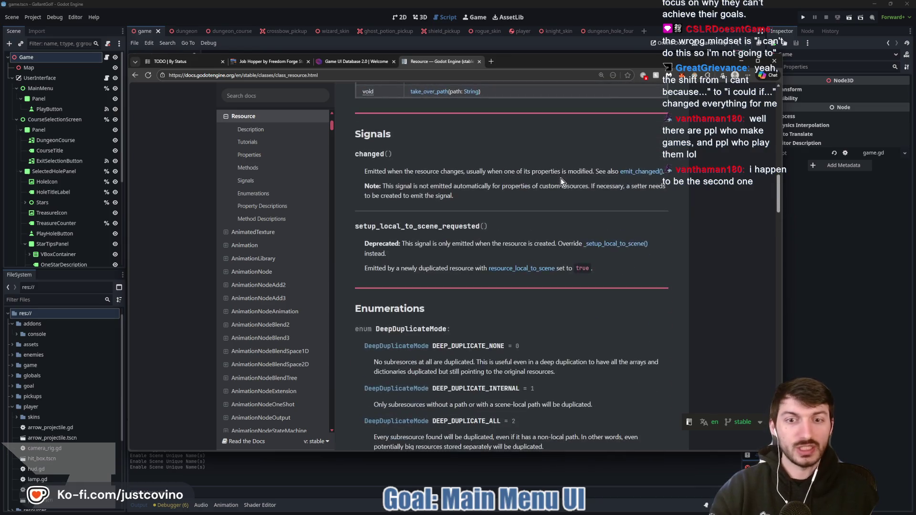
scroll(560, 178, "down", 3)
scroll(458, 194, "down", 3)
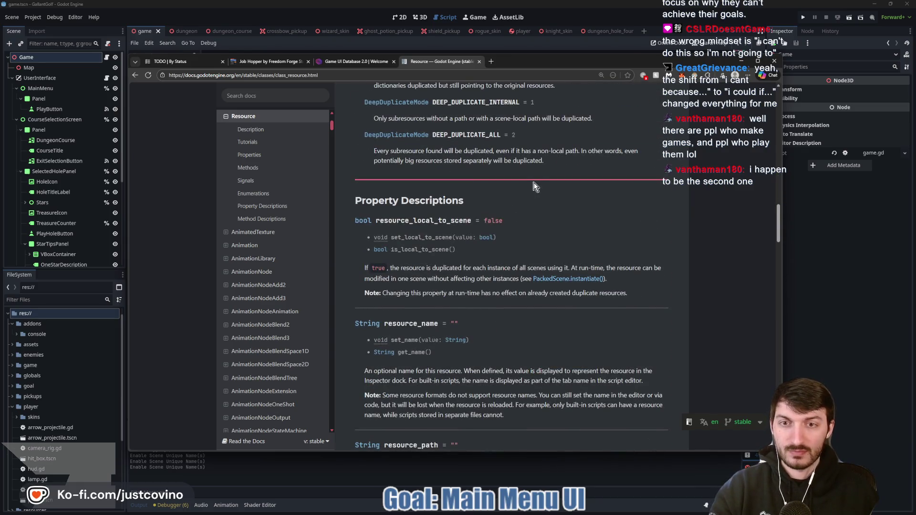
scroll(535, 186, "down", 1)
scroll(511, 196, "down", 2)
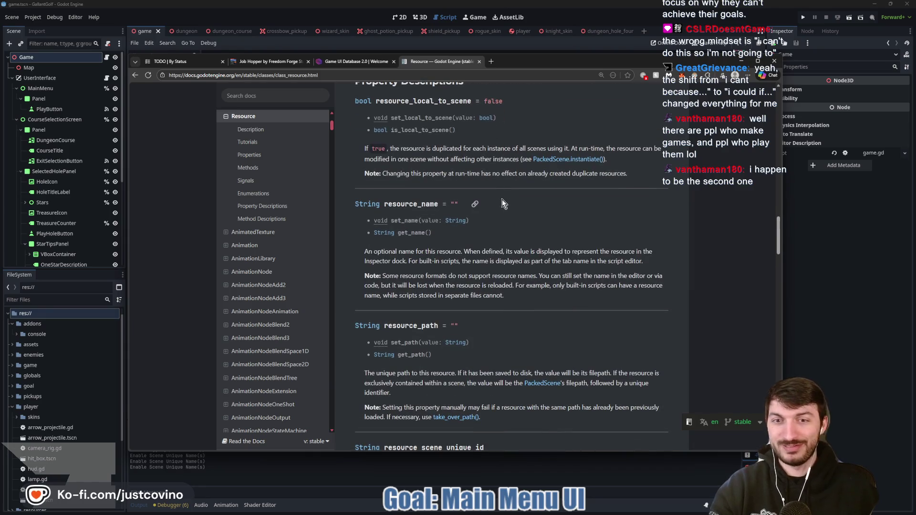
scroll(493, 253, "down", 5)
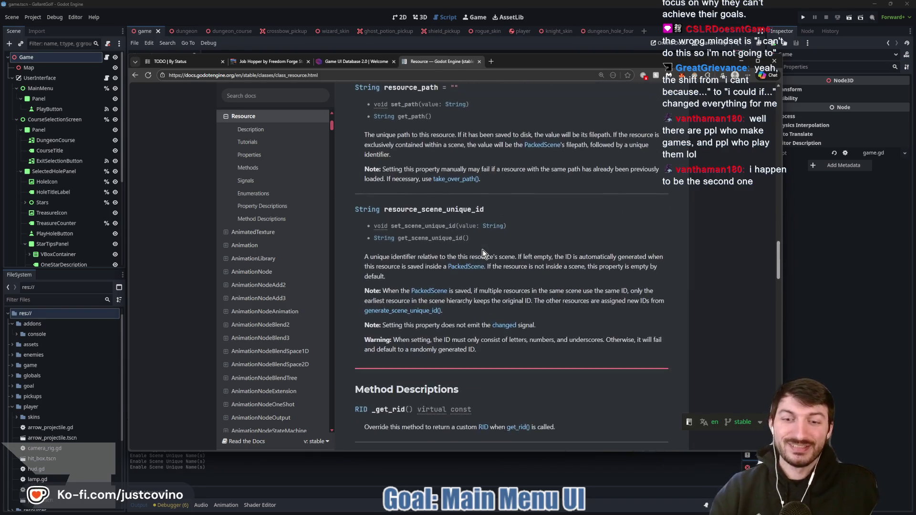
scroll(482, 251, "down", 3)
scroll(482, 252, "down", 2)
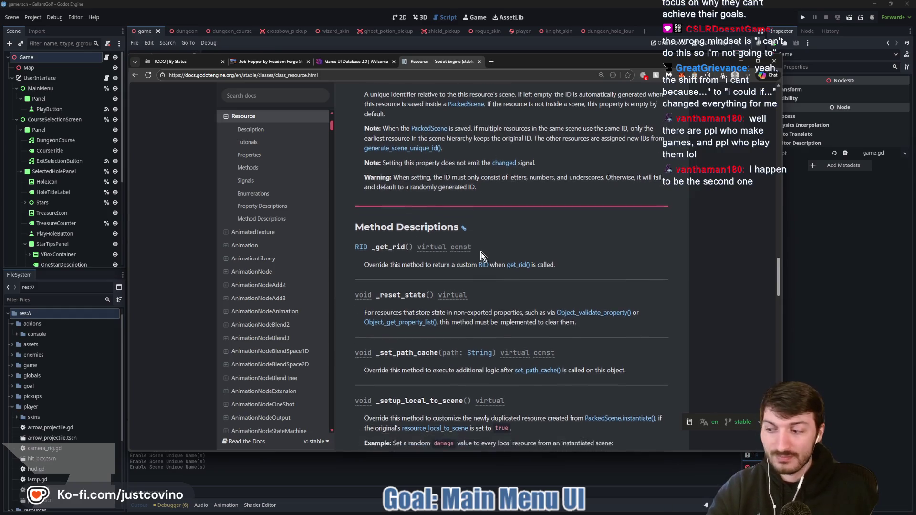
scroll(488, 259, "down", 5)
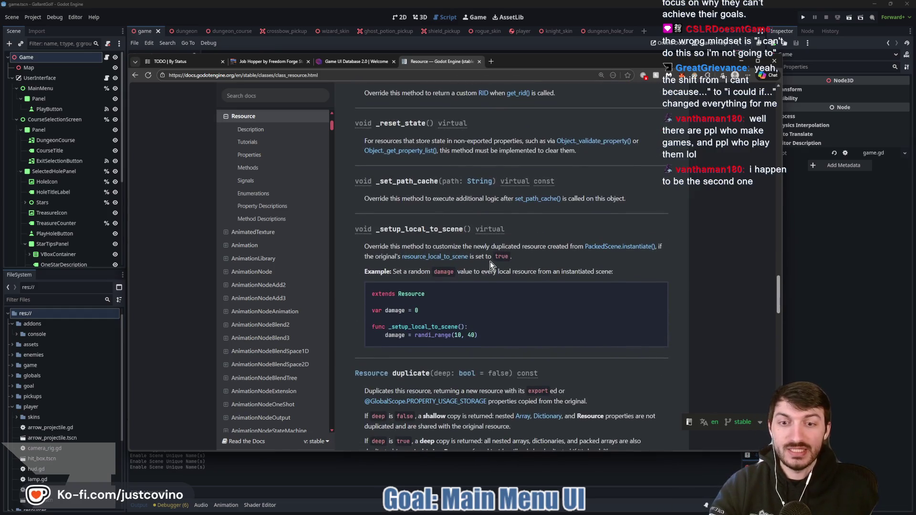
scroll(492, 253, "down", 8)
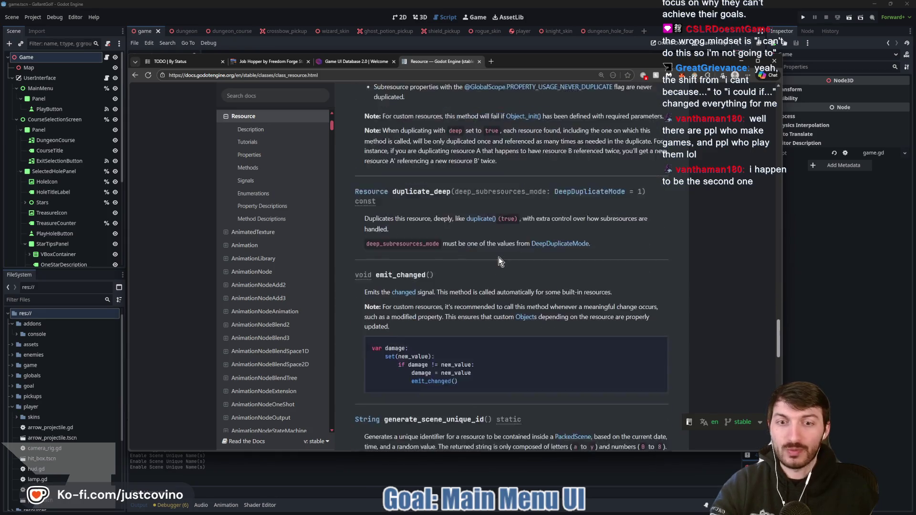
scroll(529, 263, "down", 1)
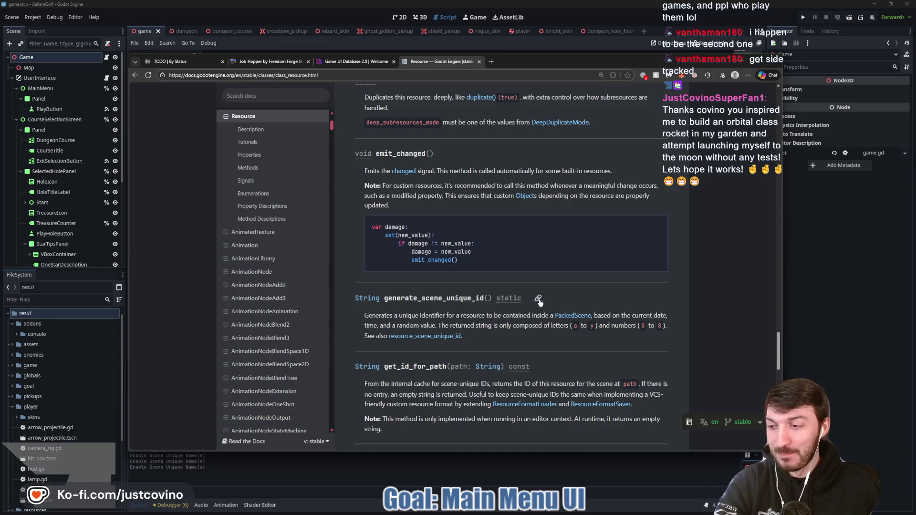
Step: Scroll to the end of the Resource method descriptions, then back up the page
scroll(551, 301, "down", 2)
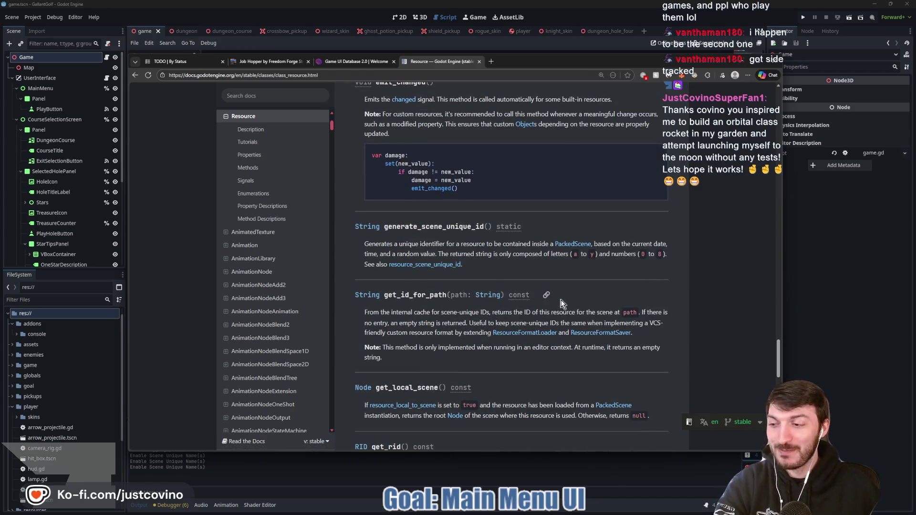
scroll(548, 291, "down", 2)
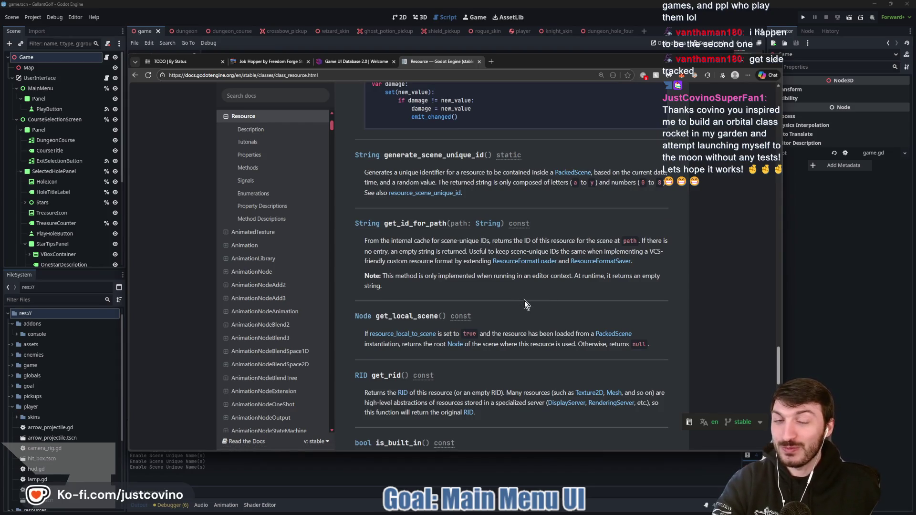
scroll(525, 300, "down", 1)
scroll(525, 300, "down", 5)
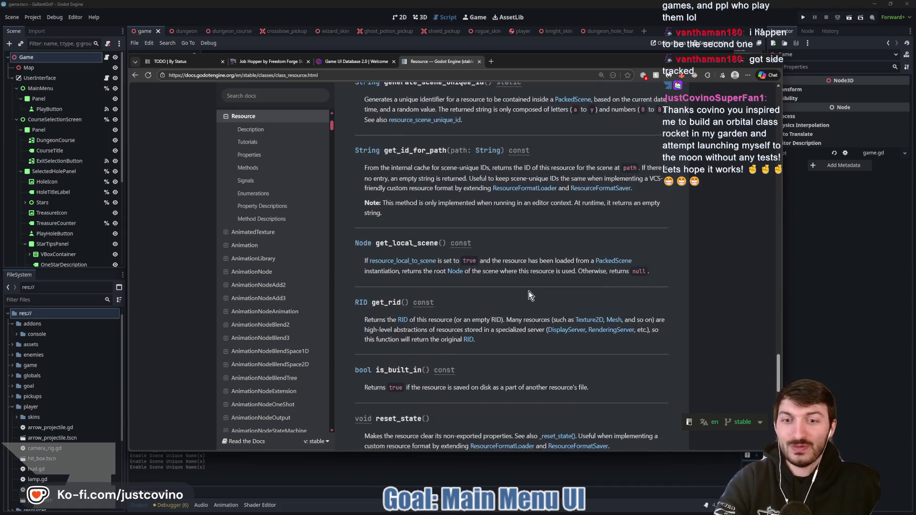
scroll(547, 283, "down", 1)
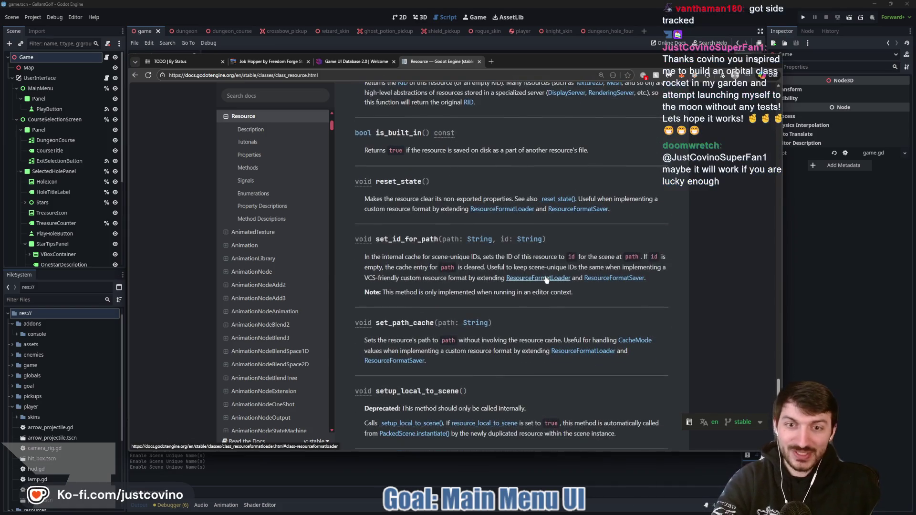
scroll(545, 281, "down", 1)
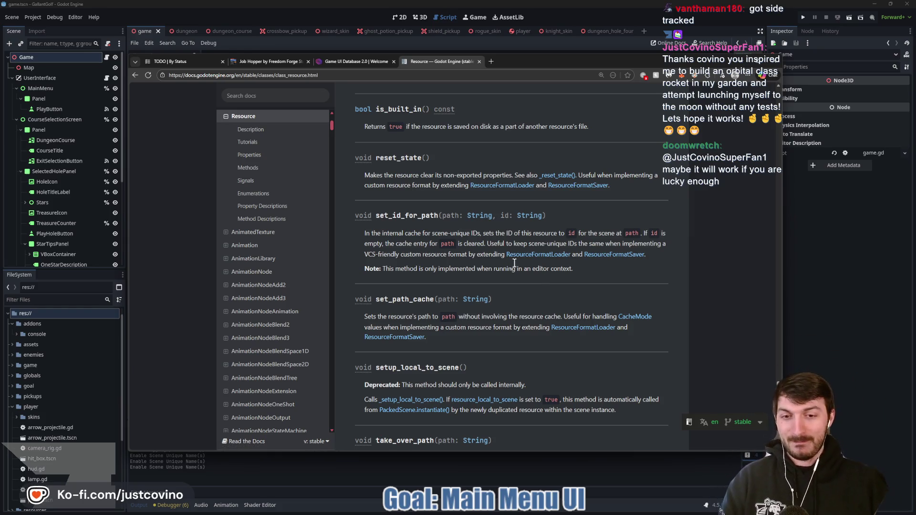
scroll(524, 262, "down", 3)
scroll(524, 262, "down", 1)
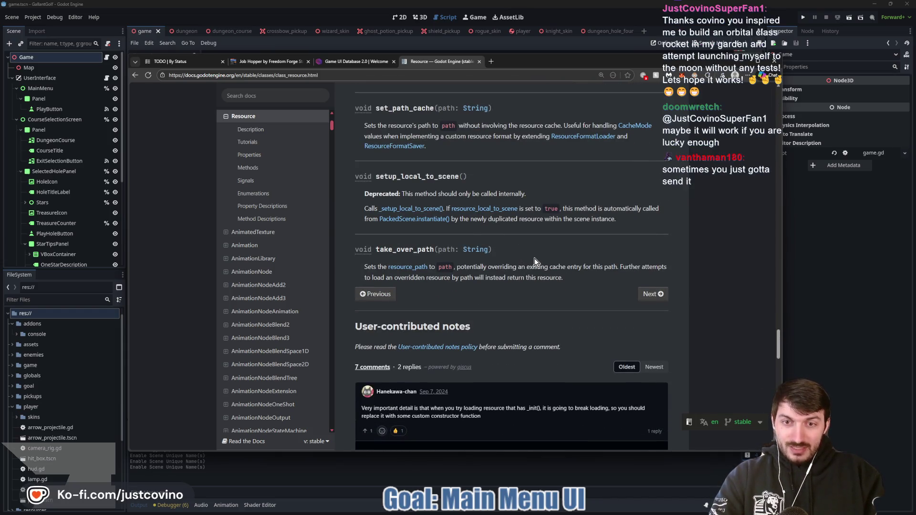
scroll(535, 268, "up", 3)
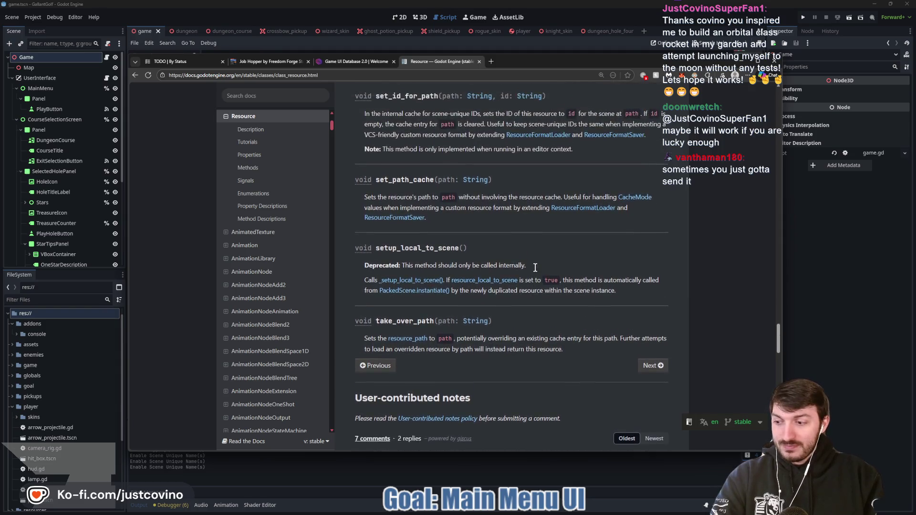
scroll(538, 270, "up", 6)
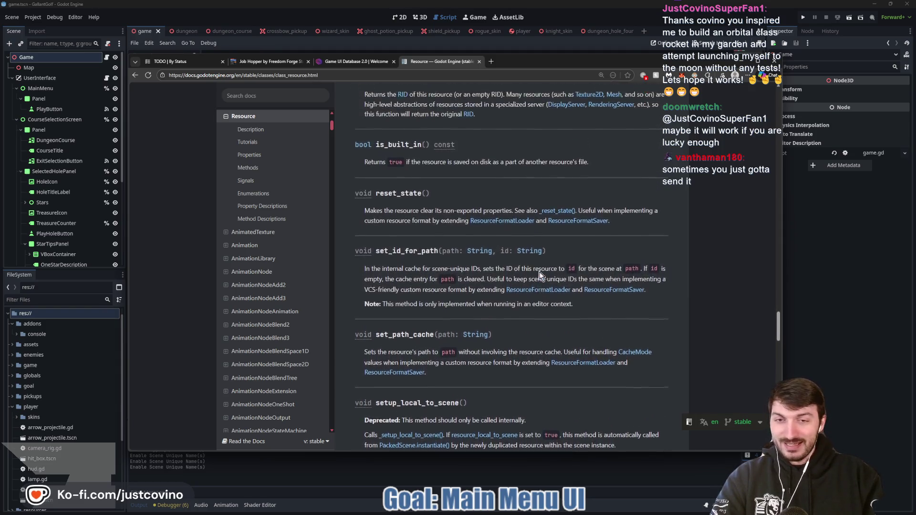
scroll(540, 274, "up", 3)
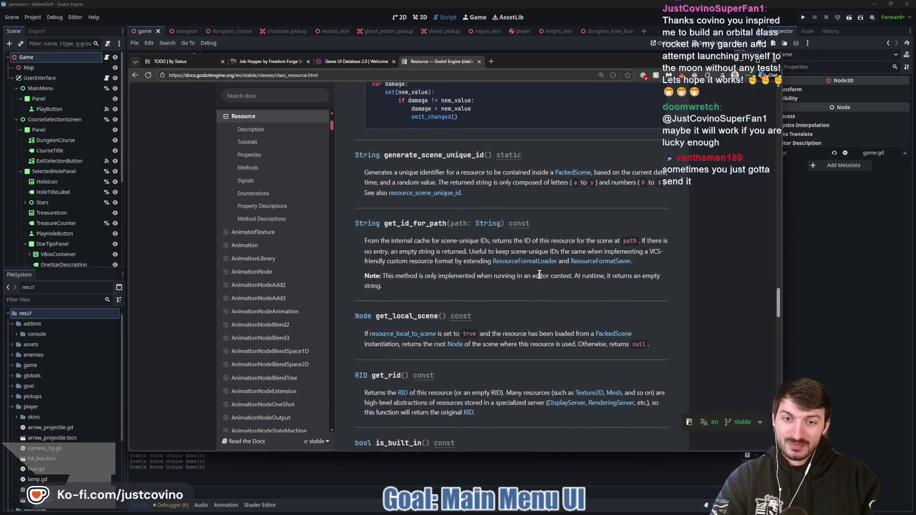
scroll(519, 305, "up", 3)
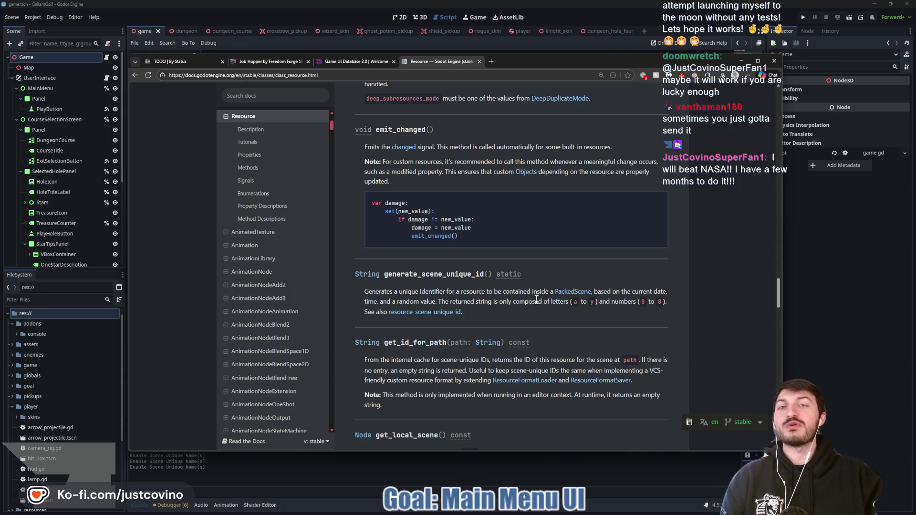
scroll(519, 291, "up", 2)
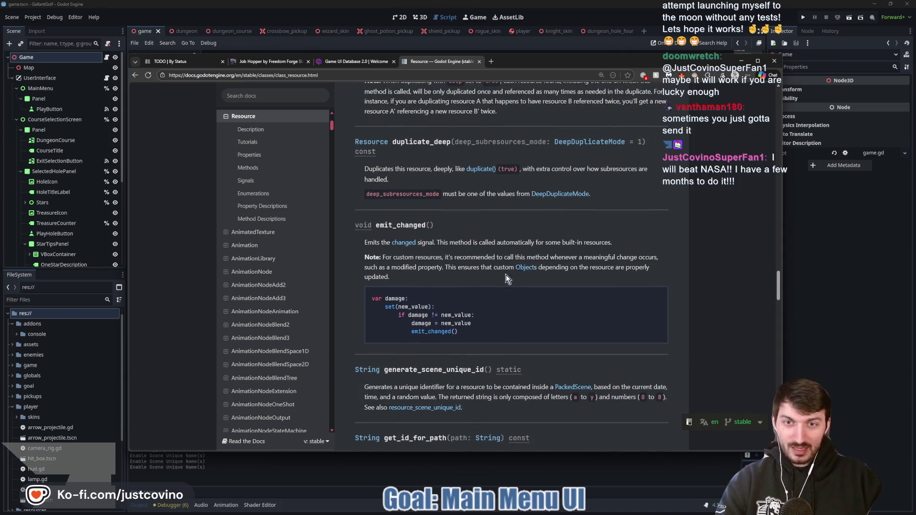
scroll(493, 244, "up", 3)
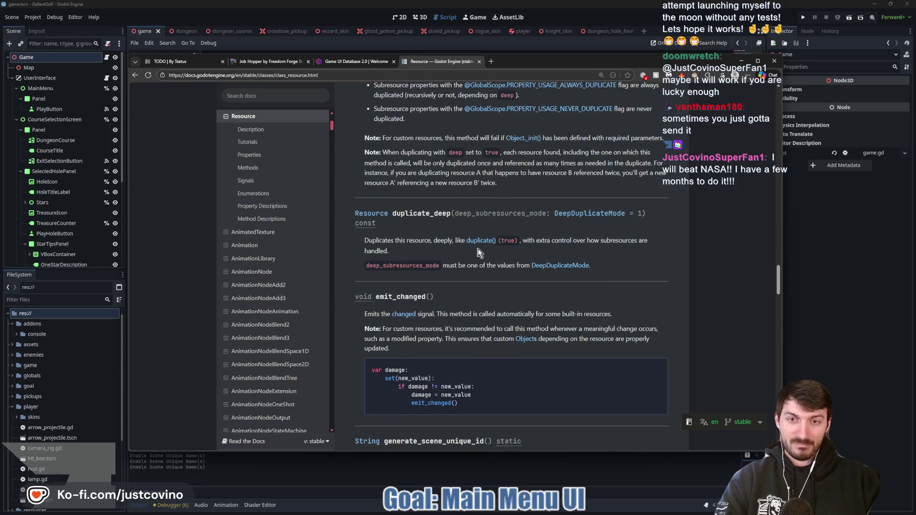
scroll(550, 271, "up", 2)
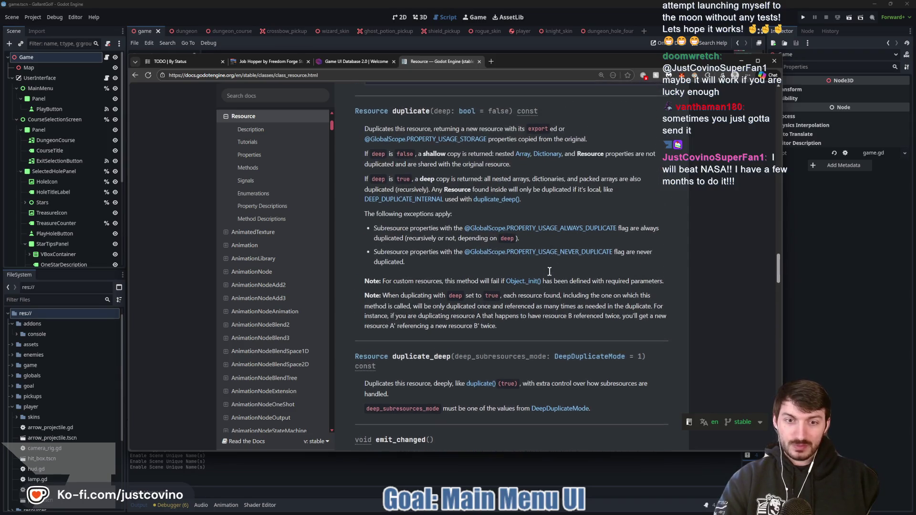
scroll(541, 272, "up", 3)
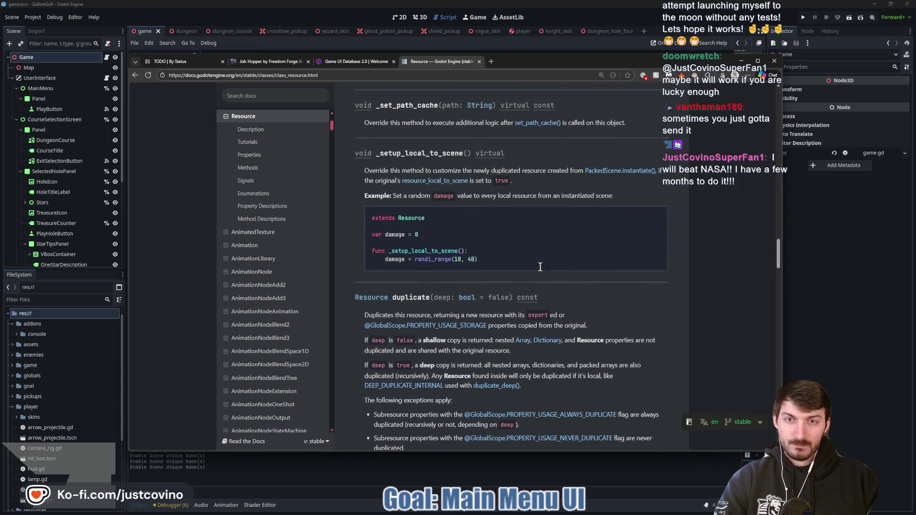
Step: Jump to the Tutorials section and read down the page again, then return to game.gd
left_click(322, 141)
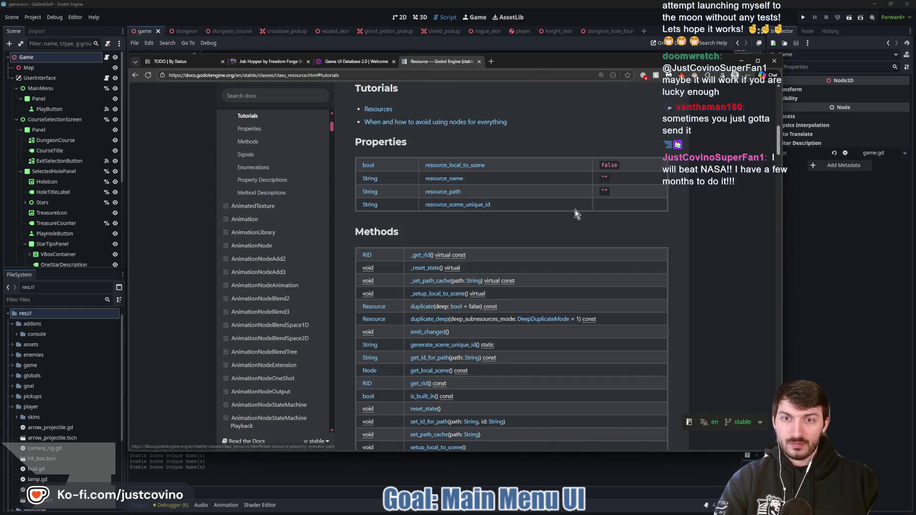
scroll(505, 175, "up", 1)
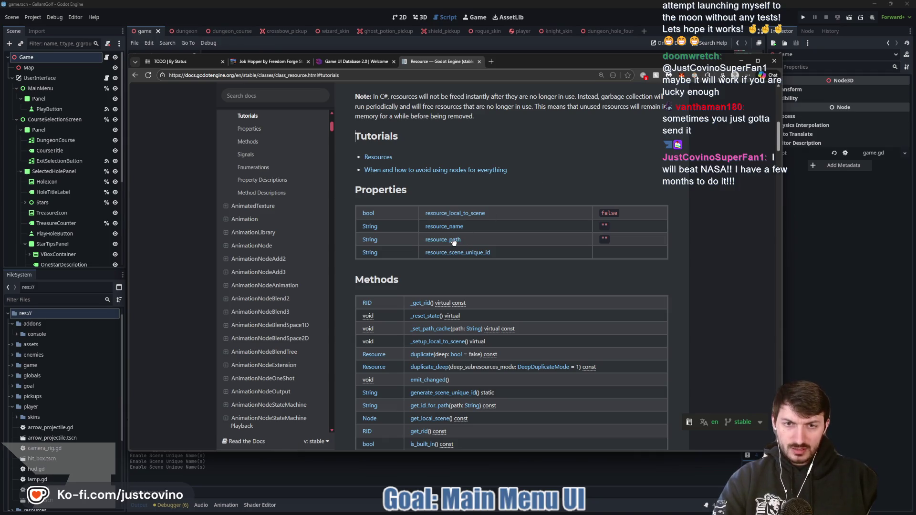
scroll(466, 239, "down", 3)
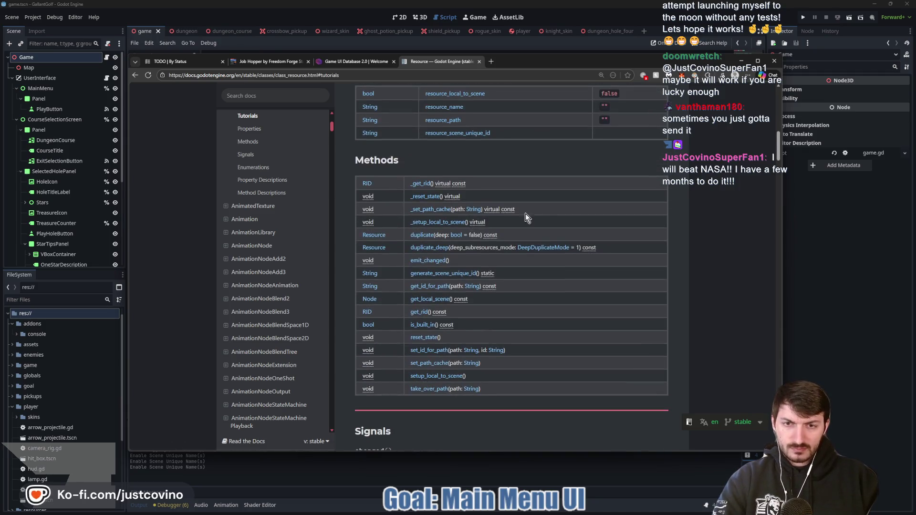
scroll(532, 171, "down", 3)
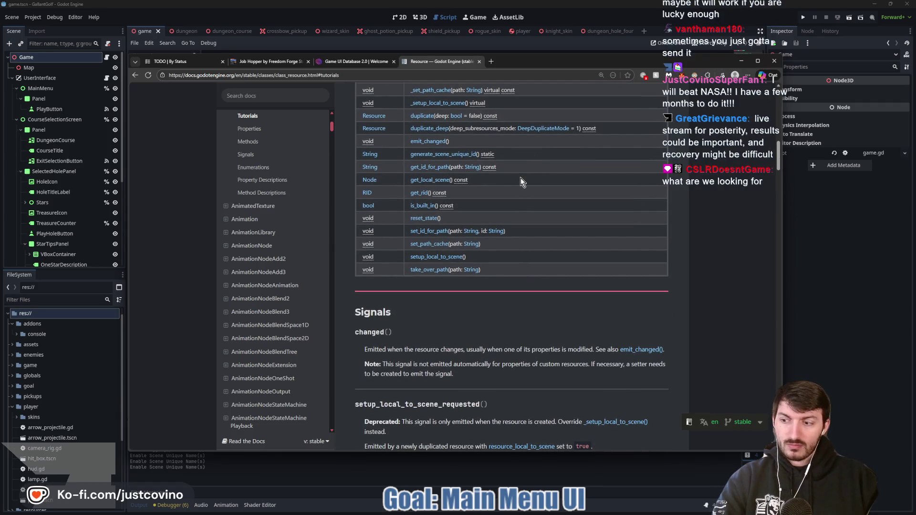
scroll(520, 179, "down", 1)
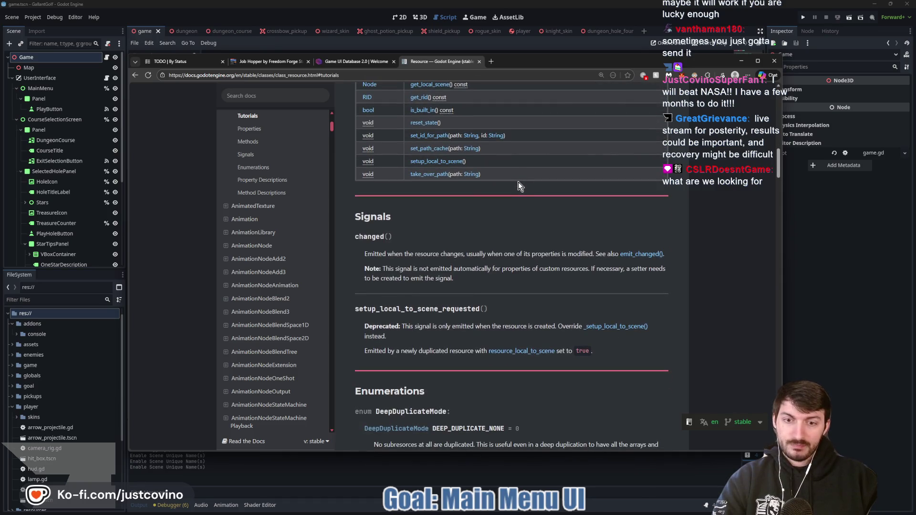
scroll(518, 182, "down", 3)
scroll(519, 196, "down", 5)
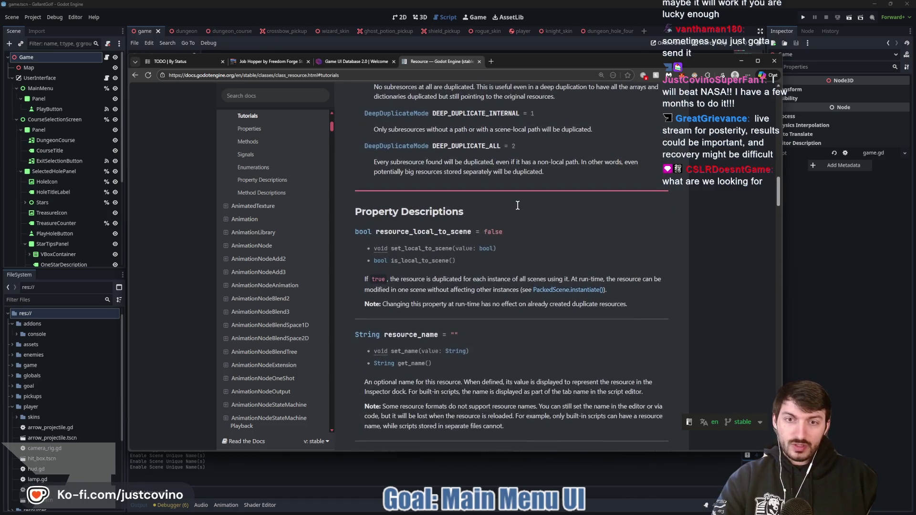
scroll(558, 224, "down", 5)
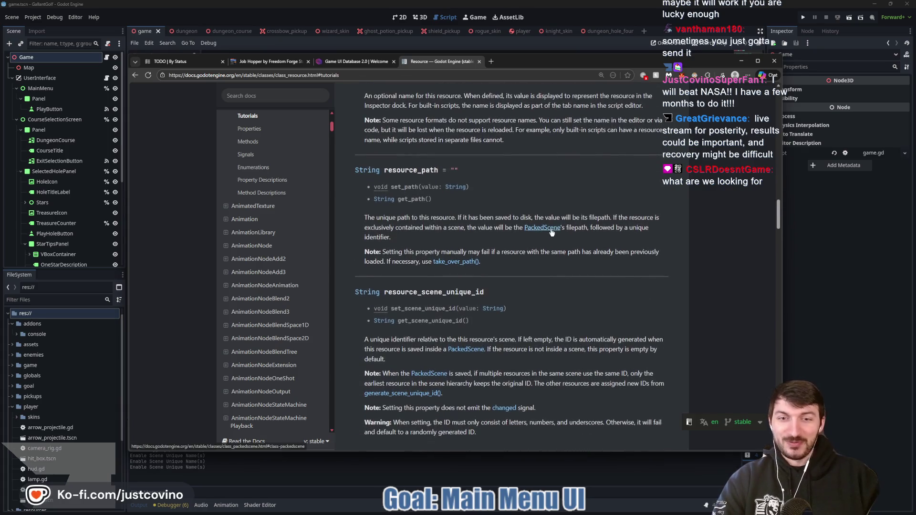
scroll(551, 234, "down", 2)
scroll(549, 235, "down", 2)
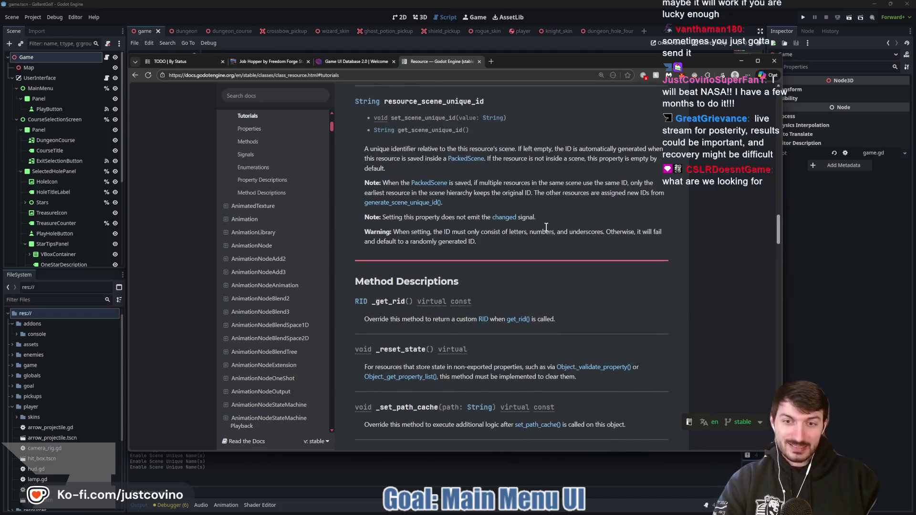
scroll(544, 240, "down", 2)
scroll(554, 244, "down", 3)
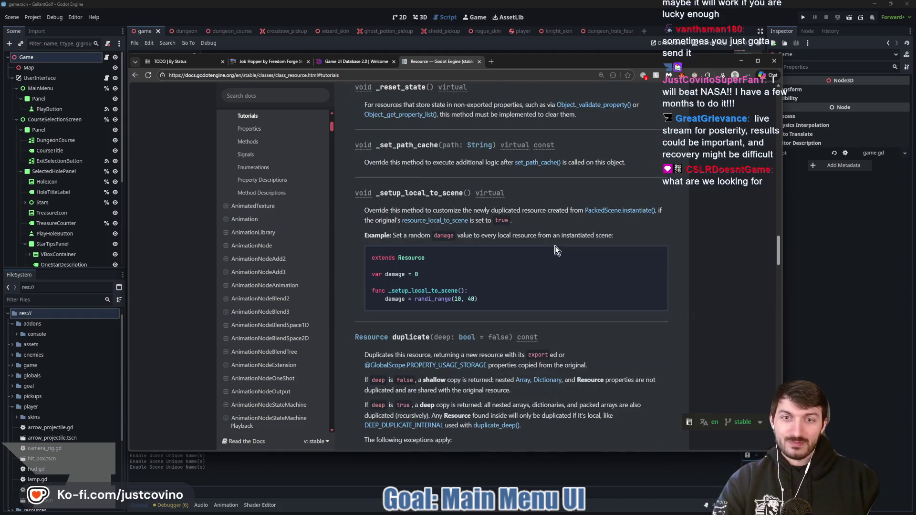
scroll(623, 249, "down", 9)
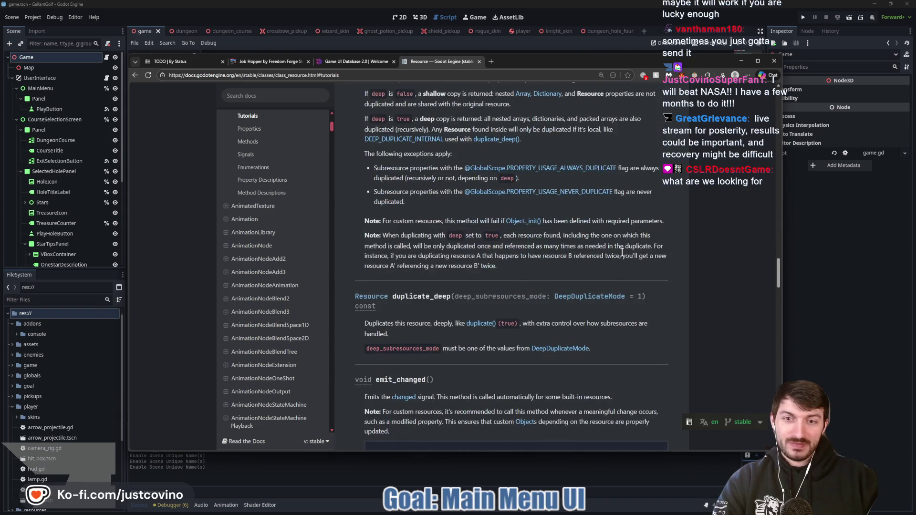
scroll(621, 252, "down", 2)
key("alt+Tab")
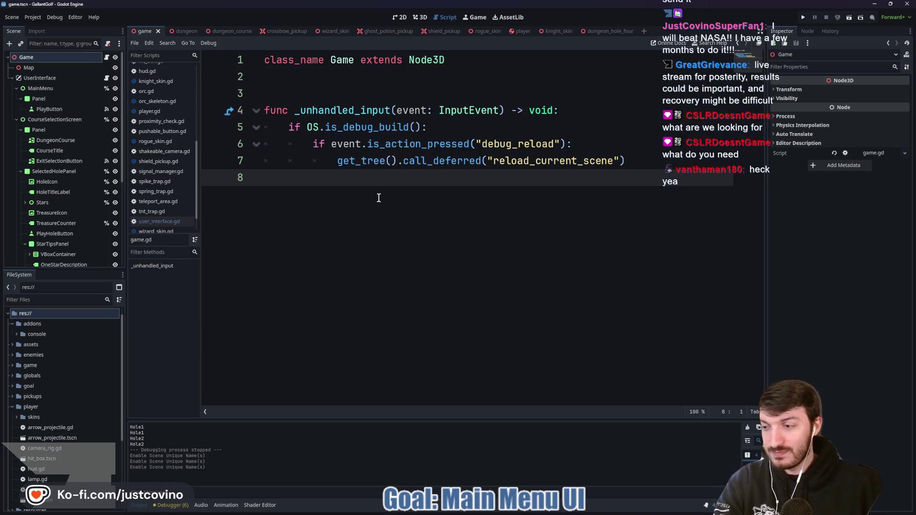
Step: Open dungeon_course.gd and select the holes_dictionary declaration and hole 1's par, strokes and treasure
left_click(235, 31)
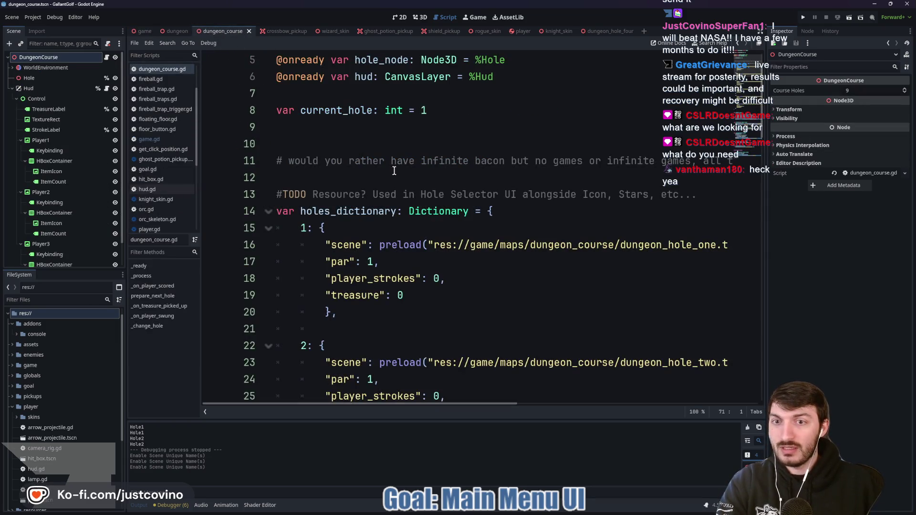
left_click(349, 212)
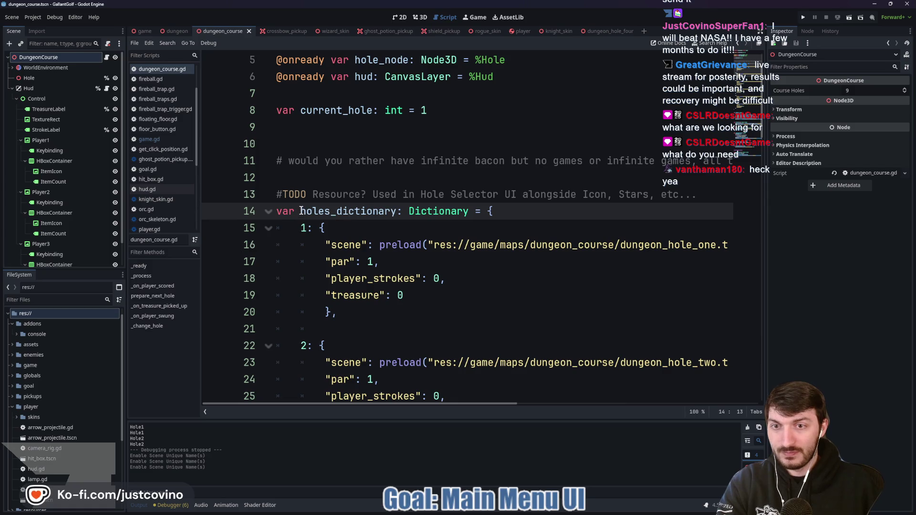
left_click_drag(302, 211, 449, 223)
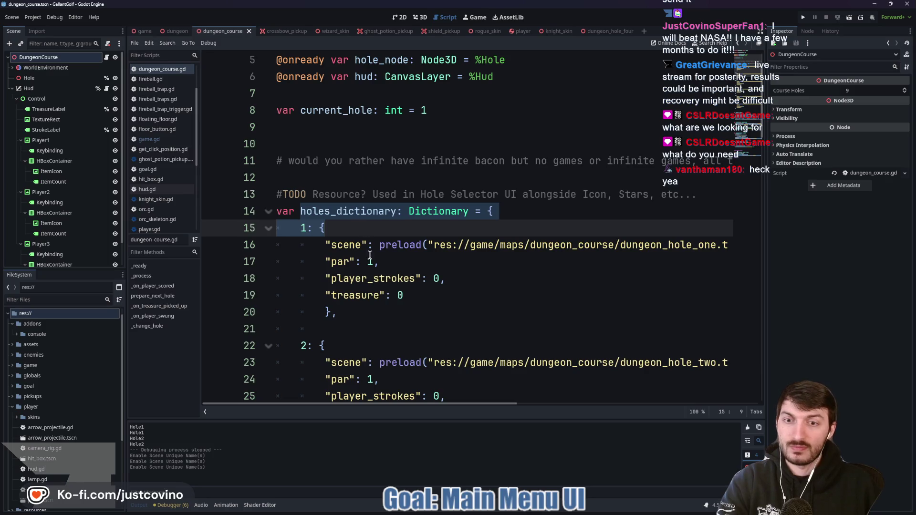
mouse_move(404, 296)
left_mouse_down()
mouse_move(289, 283)
mouse_move(276, 262)
left_mouse_up()
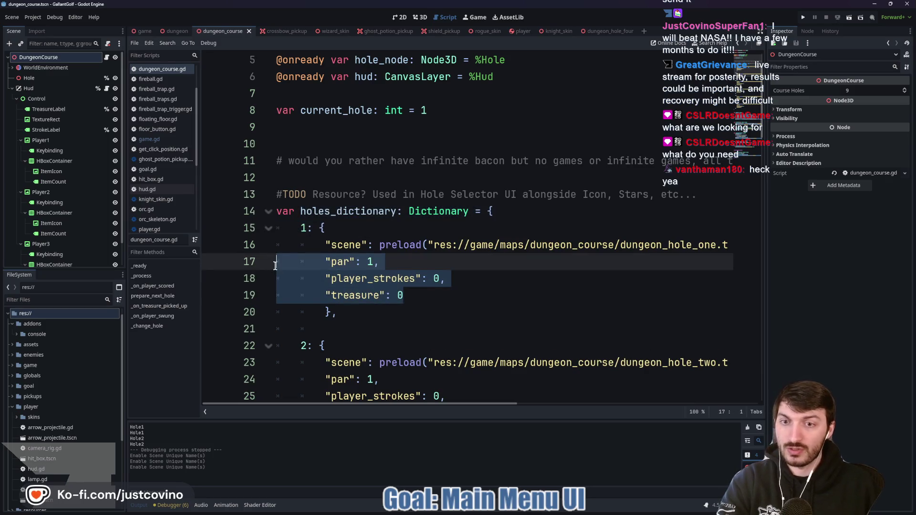
left_click(439, 298)
left_click(349, 245)
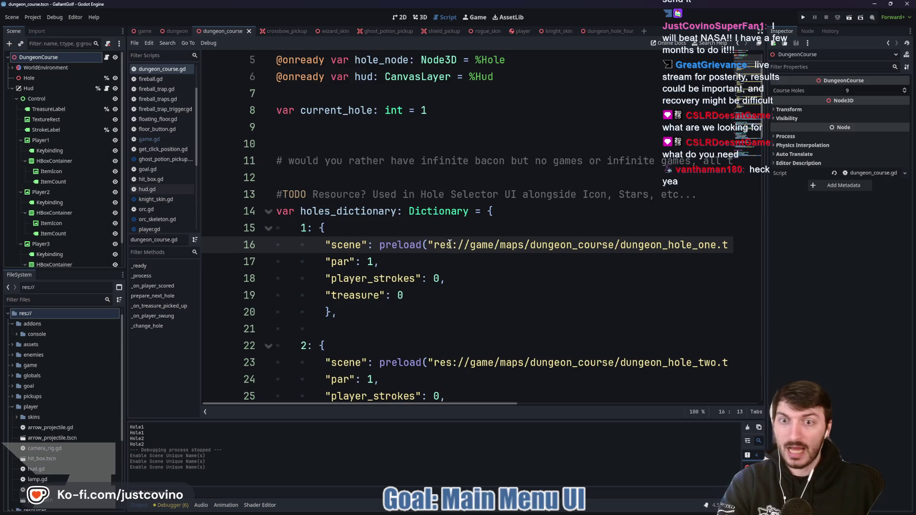
Step: Review the TODO note about using a Resource against hole 1's dictionary entry
left_click(391, 196)
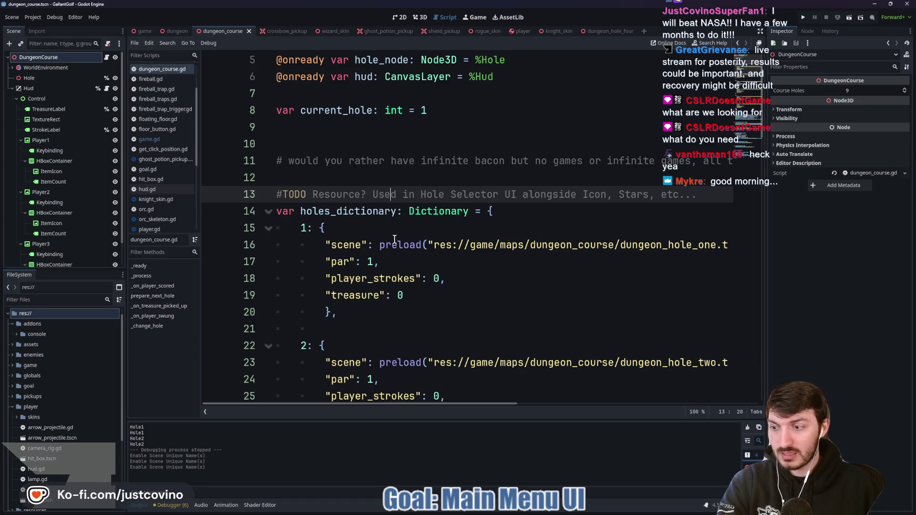
mouse_move(394, 239)
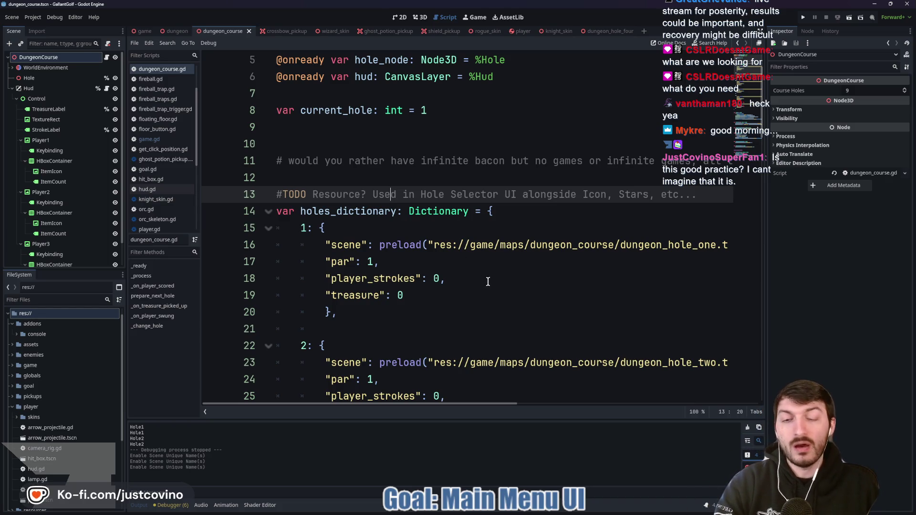
scroll(467, 259, "down", 1)
scroll(467, 259, "up", 1)
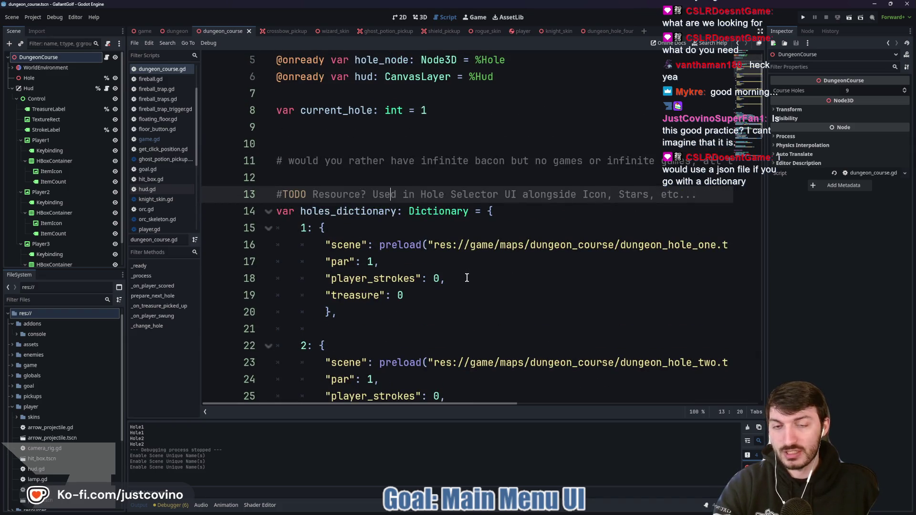
left_click(443, 223)
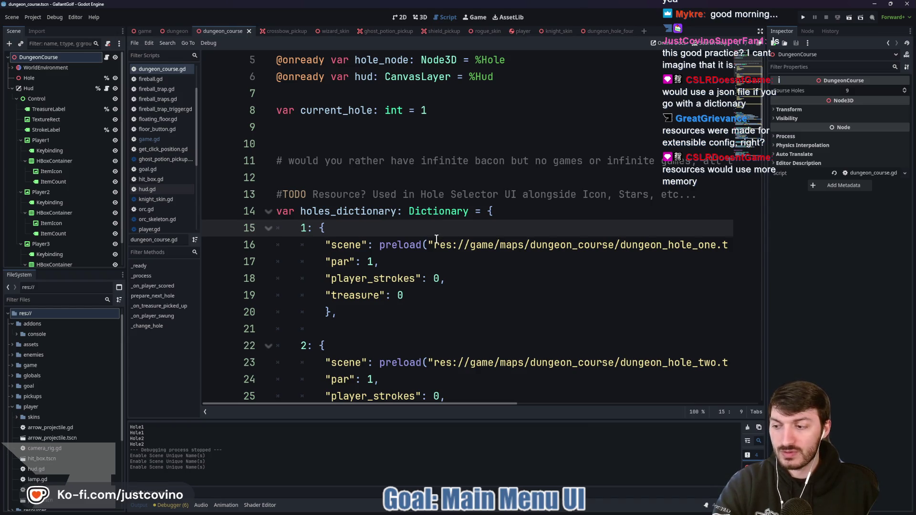
mouse_move(510, 250)
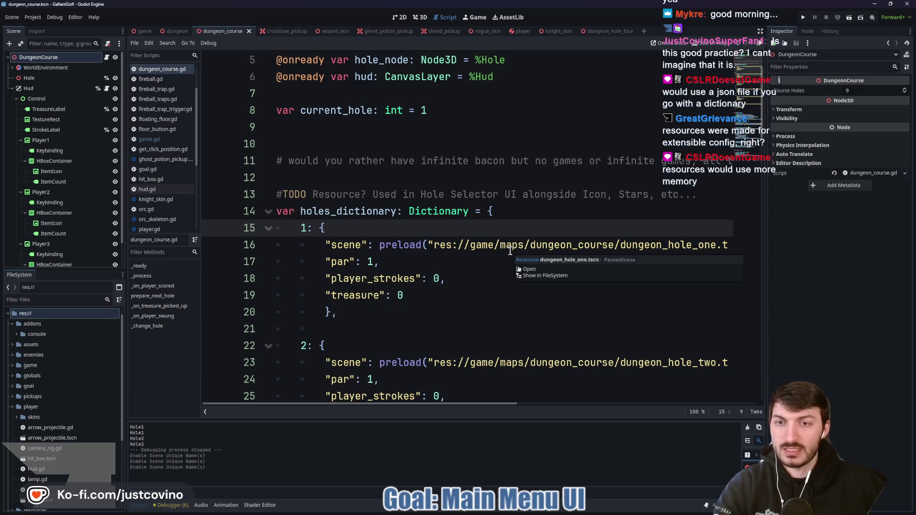
scroll(487, 260, "down", 13)
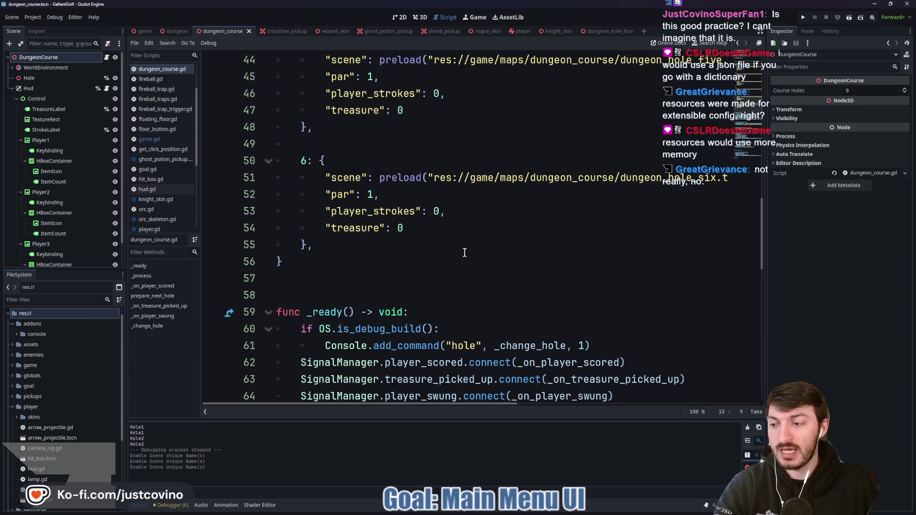
scroll(505, 286, "up", 14)
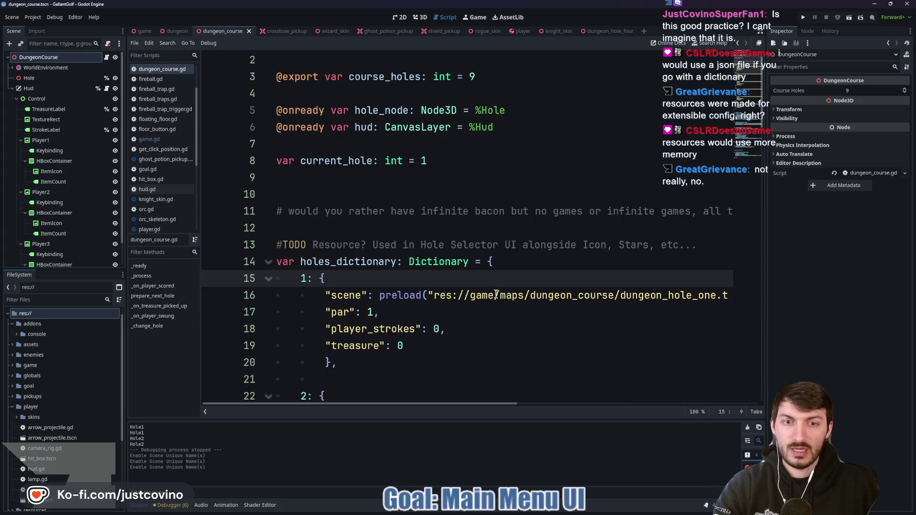
scroll(494, 253, "down", 3)
double_click(480, 146)
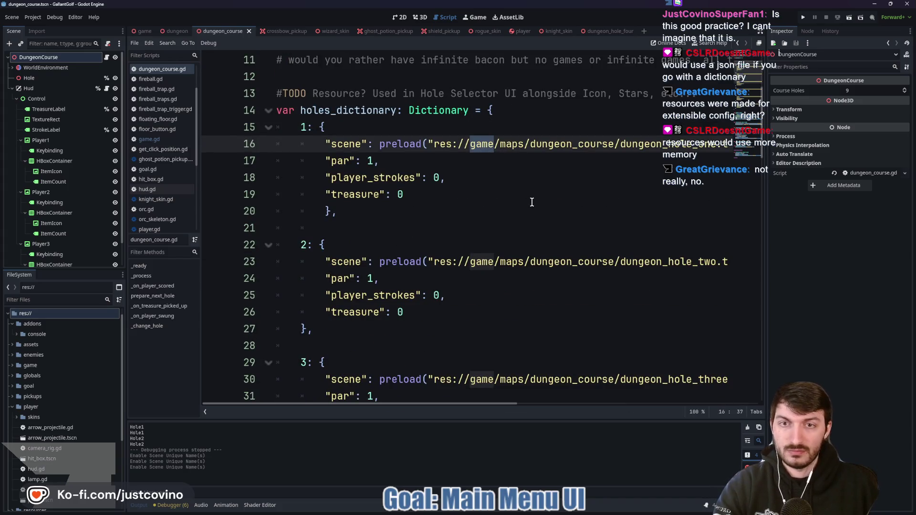
left_click(489, 210)
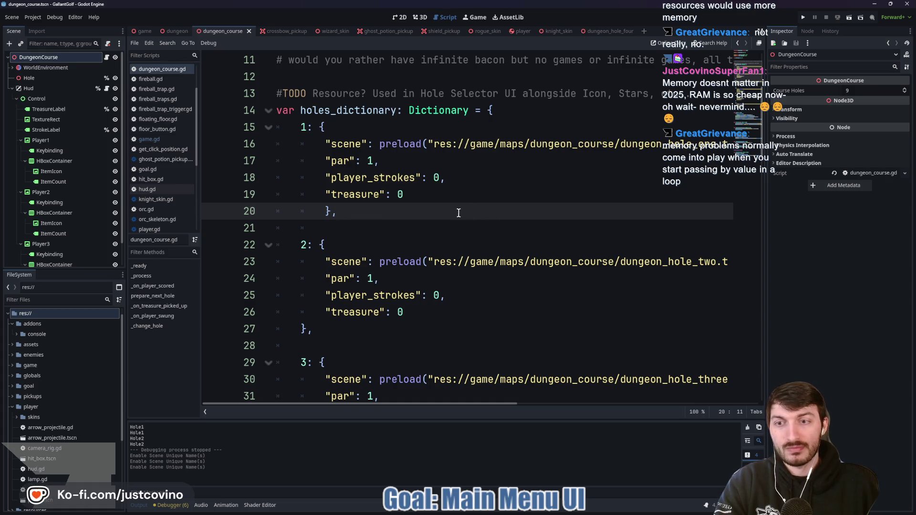
scroll(456, 216, "down", 1)
mouse_move(454, 219)
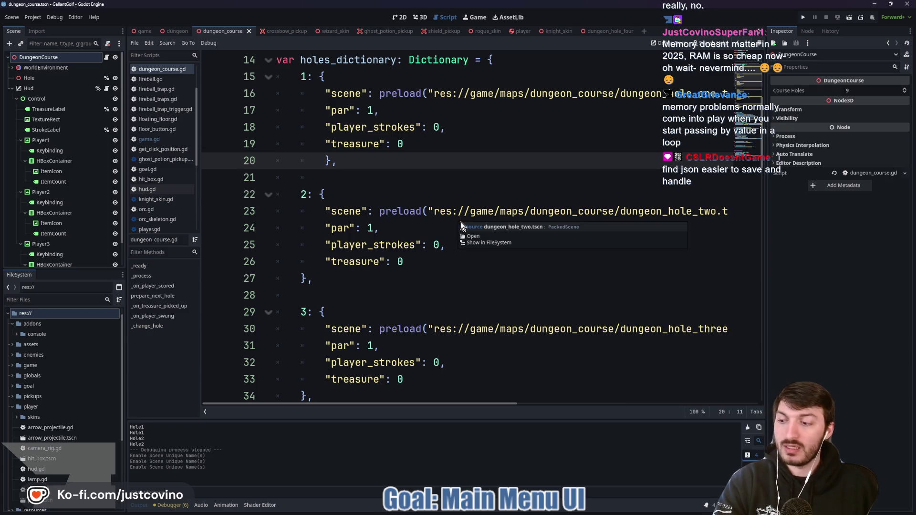
scroll(460, 222, "up", 3)
left_click(424, 222)
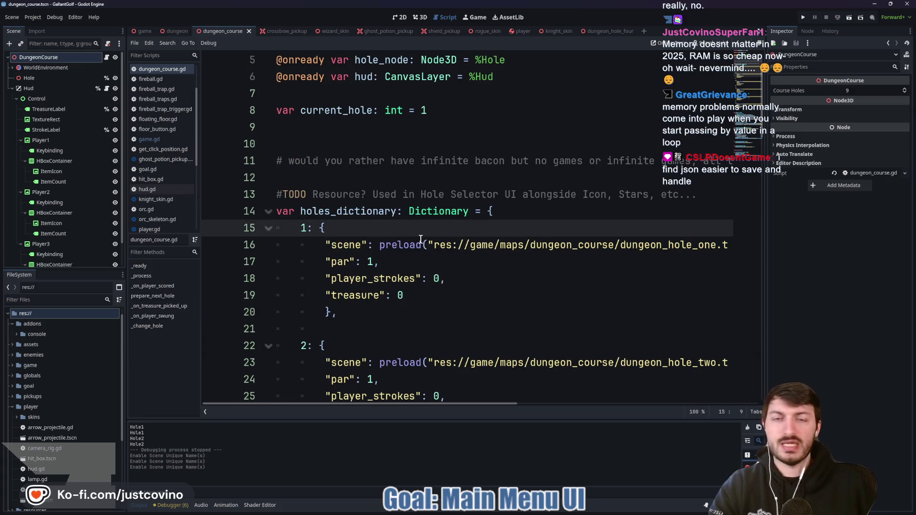
mouse_move(420, 239)
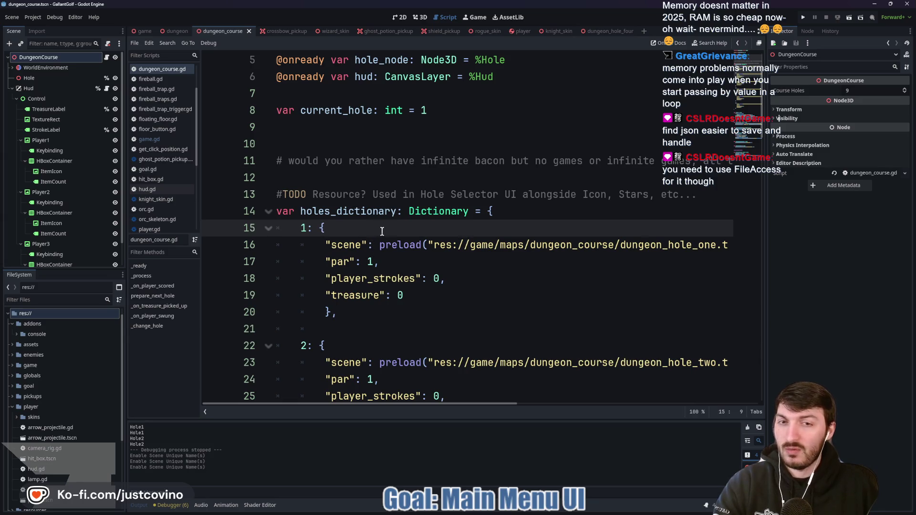
scroll(455, 286, "down", 6)
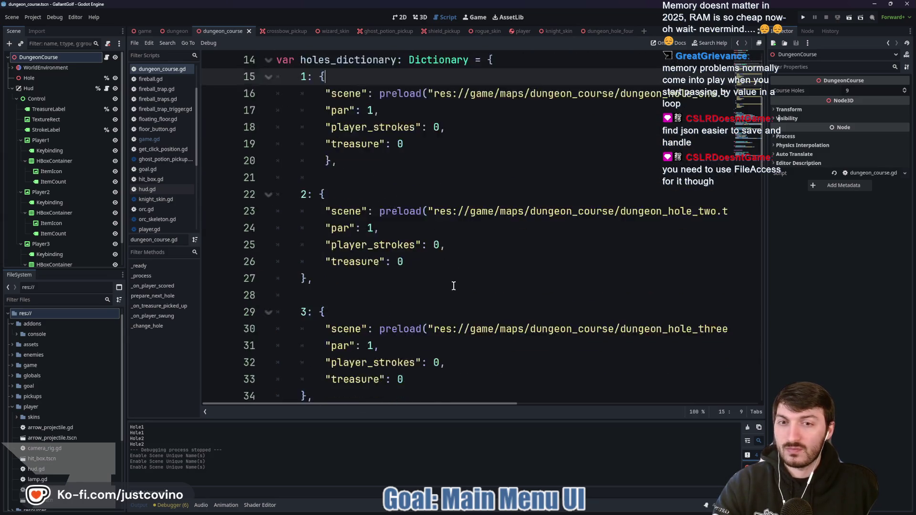
scroll(455, 286, "up", 6)
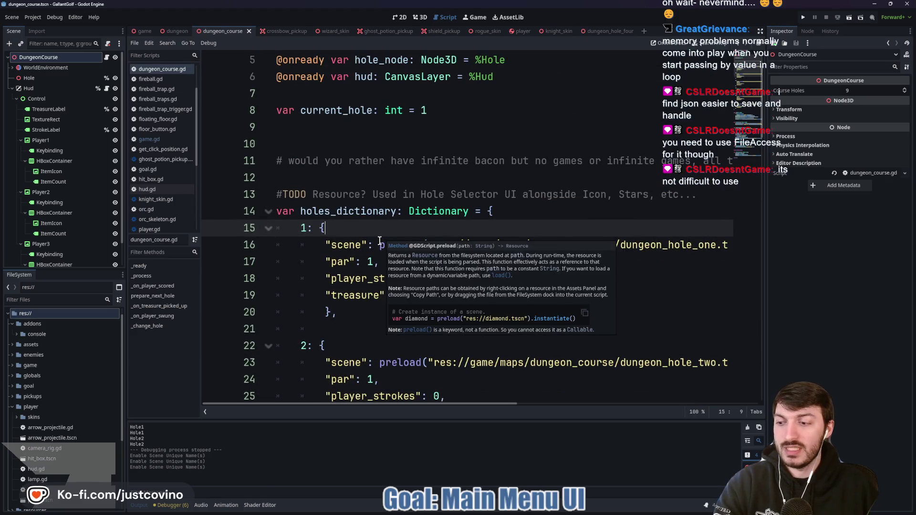
mouse_move(379, 241)
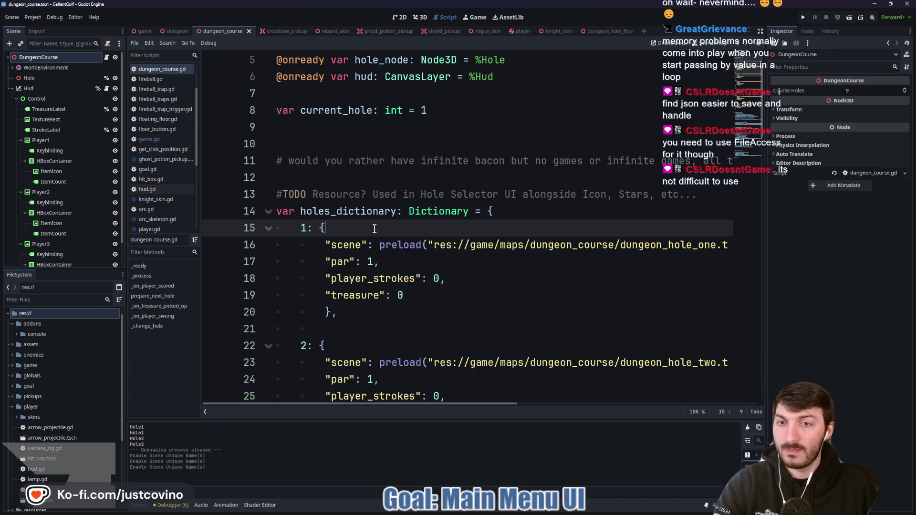
mouse_move(506, 513)
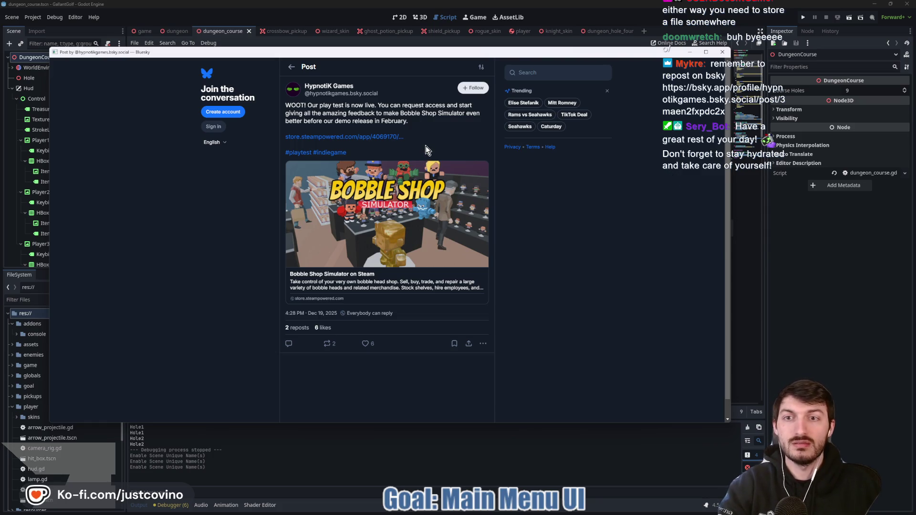
Step: Close the Bluesky post window to return to dungeon_course.gd
left_click(723, 51)
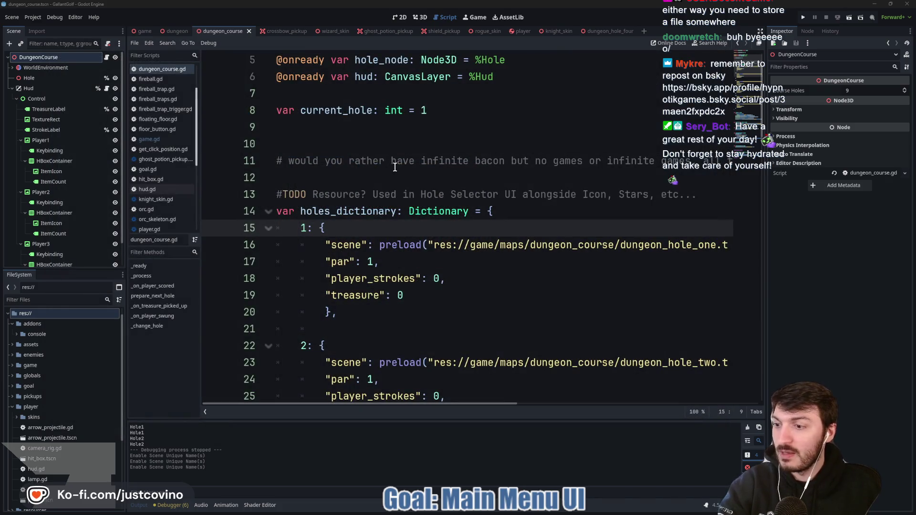